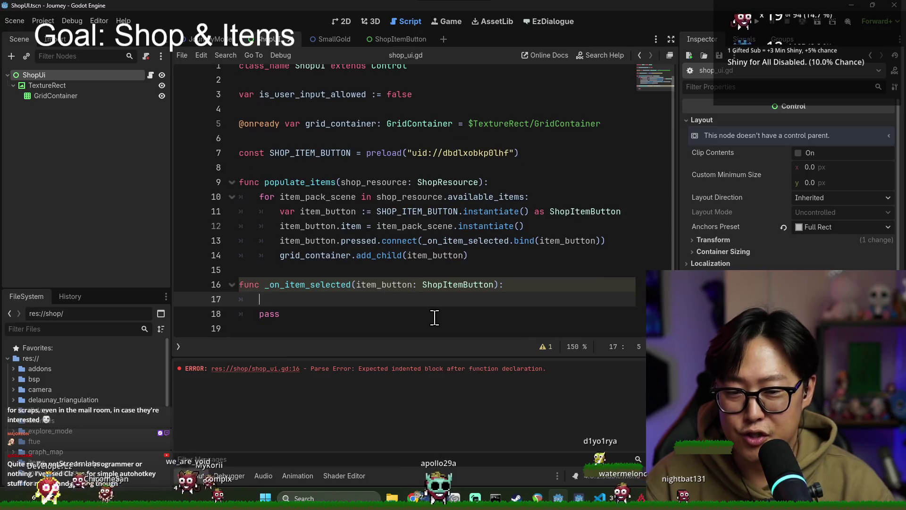
- Collapse the Output panel hiding the parse errors and save the scene
click(200, 476)
click(199, 477)
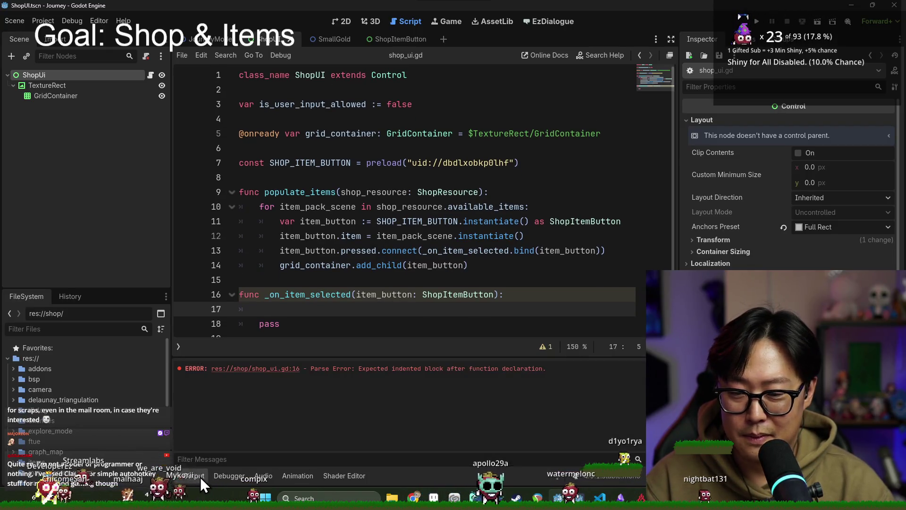
click(187, 477)
key(ctrl+s)
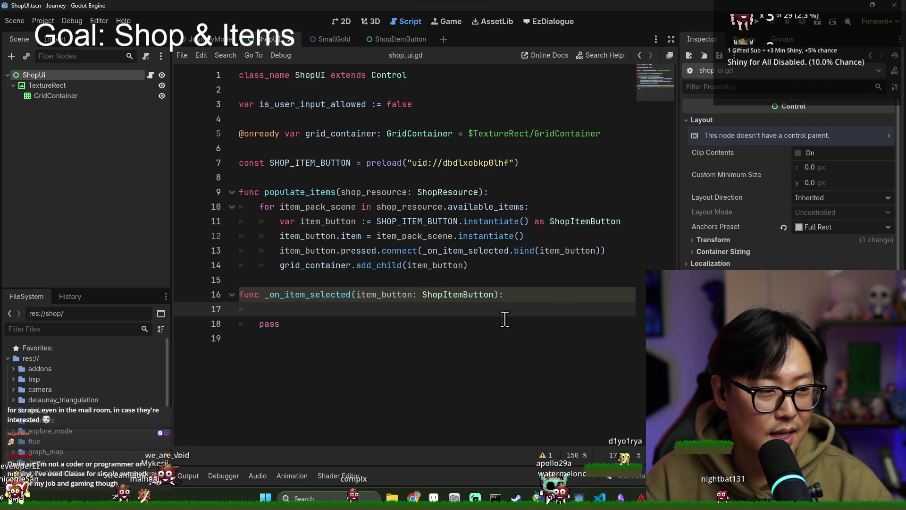
- Review populate_items and the item_button parameter in shop_ui.gd, saving the scene
double_click(314, 192)
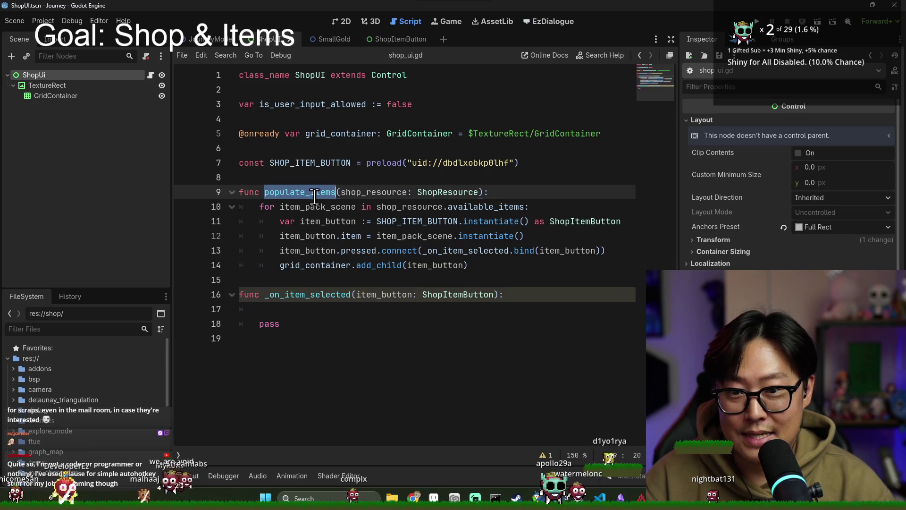
click(338, 310)
key(ctrl+s)
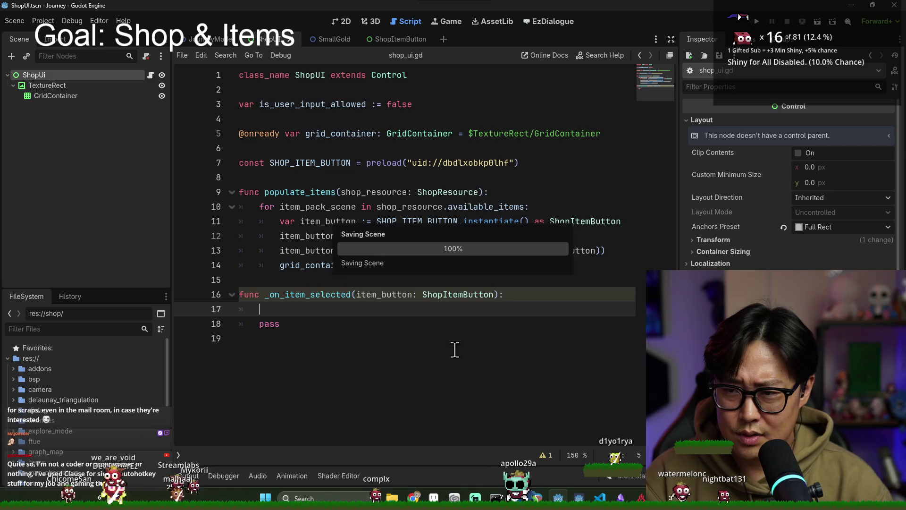
double_click(384, 294)
key(ctrl+s)
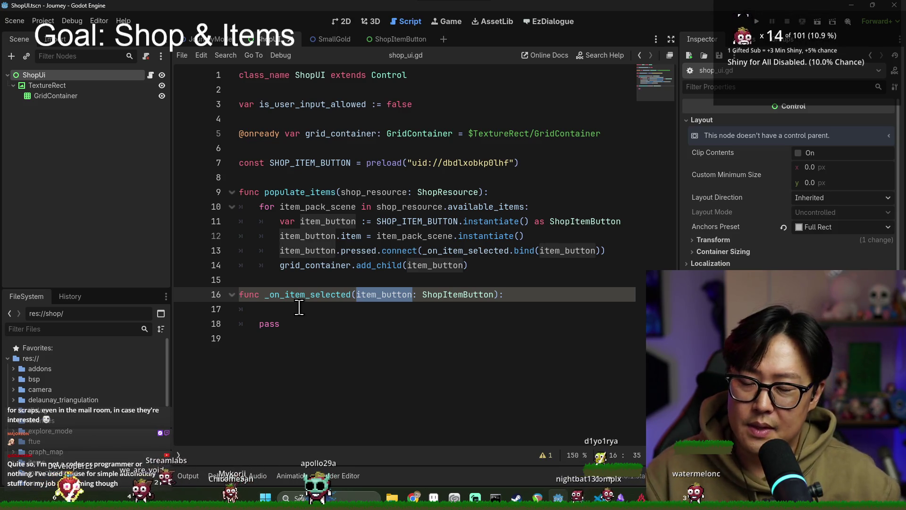
- Check line 16's item_button parameter, return to empty line 17, and run the project
click(306, 308)
double_click(311, 294)
double_click(373, 294)
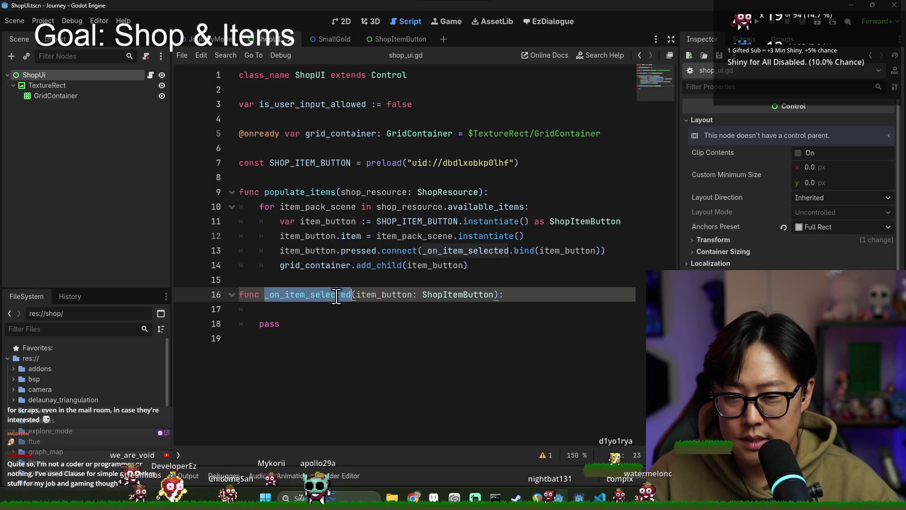
click(363, 310)
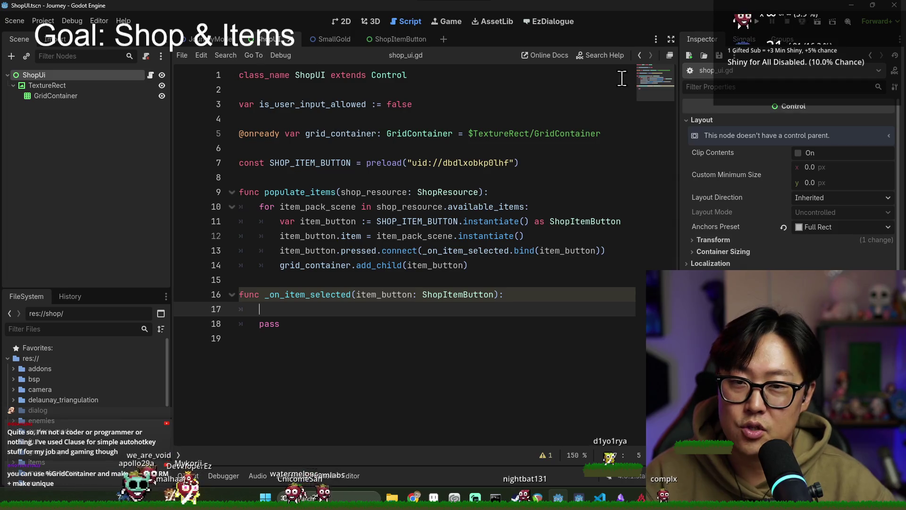
click(757, 26)
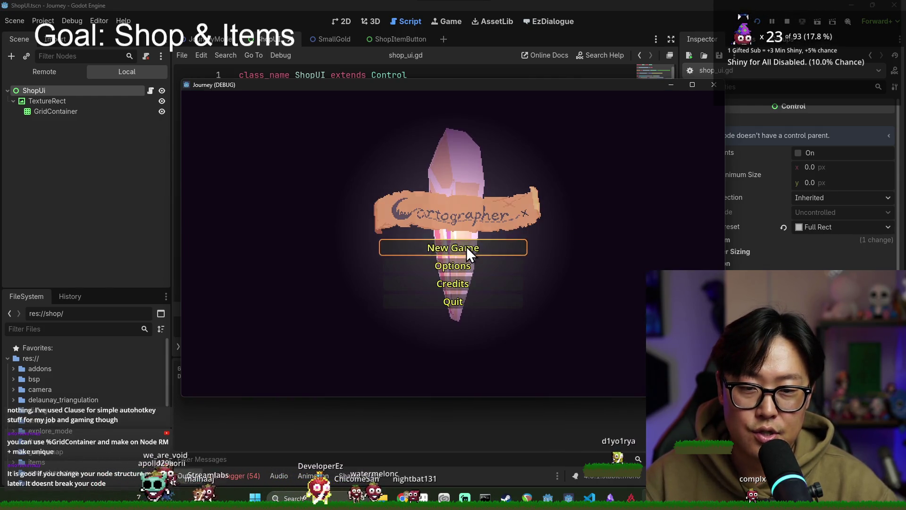
- Start a new game, dismiss the limited-moves tutorial, and move the player across three map nodes
click(466, 246)
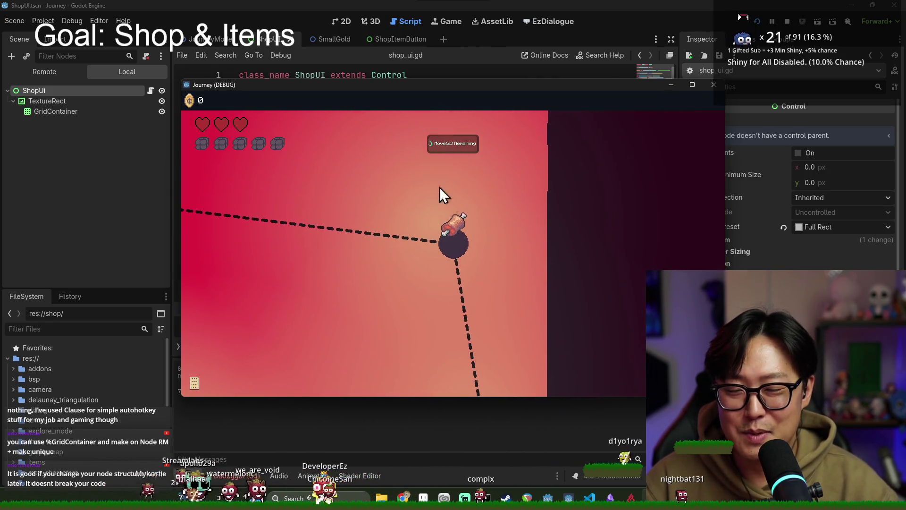
click(456, 249)
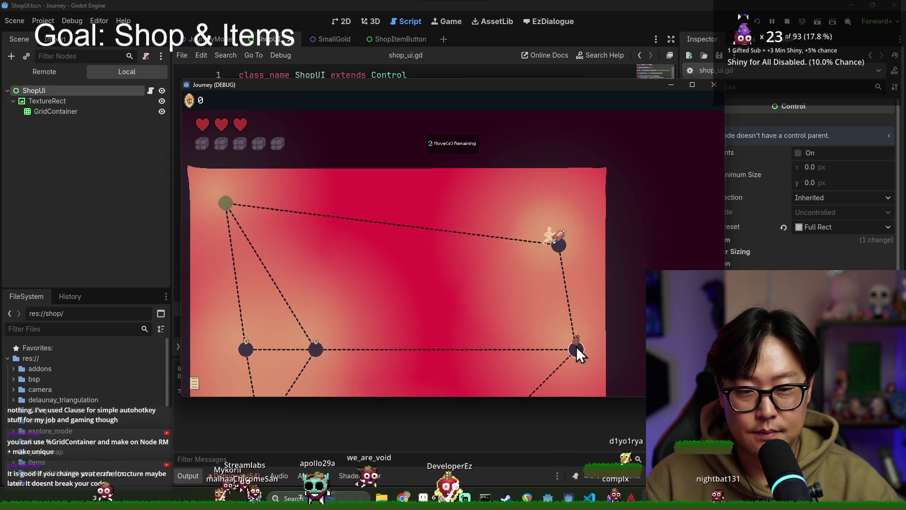
click(451, 211)
click(585, 356)
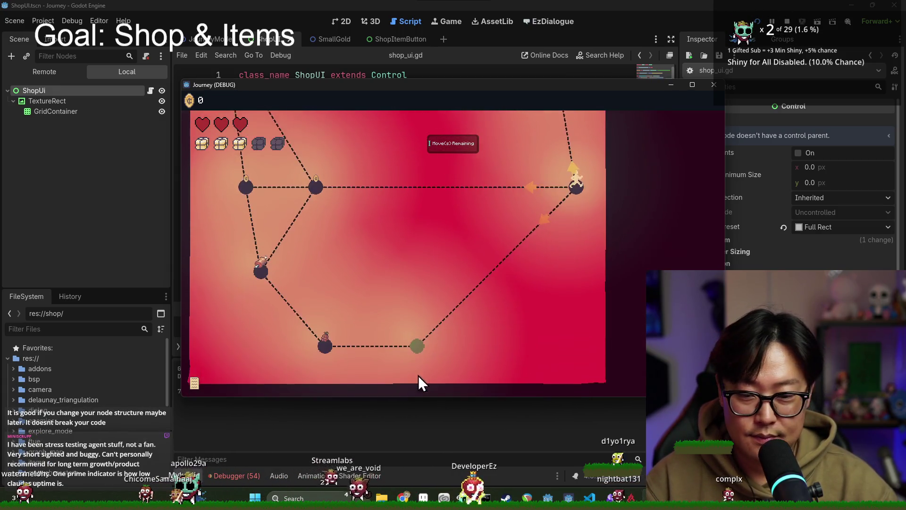
click(419, 322)
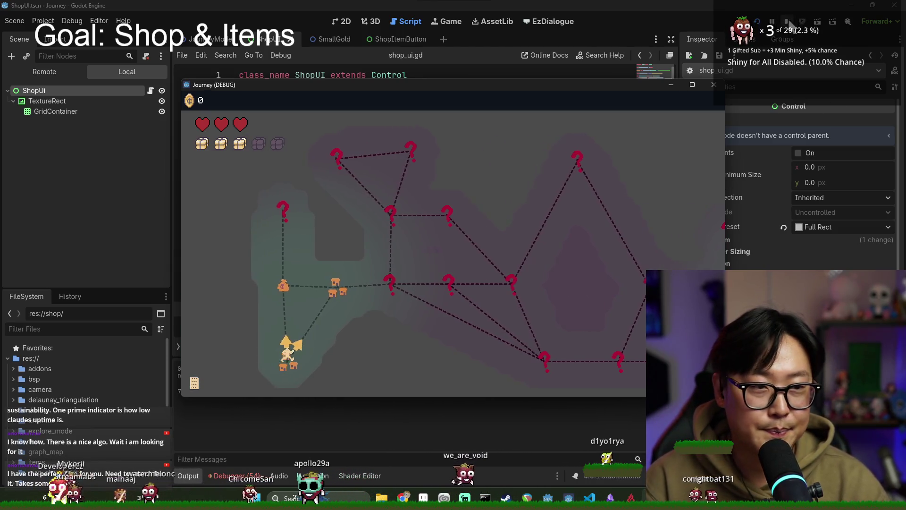
- Stop the running Journey game with F8
key(F8)
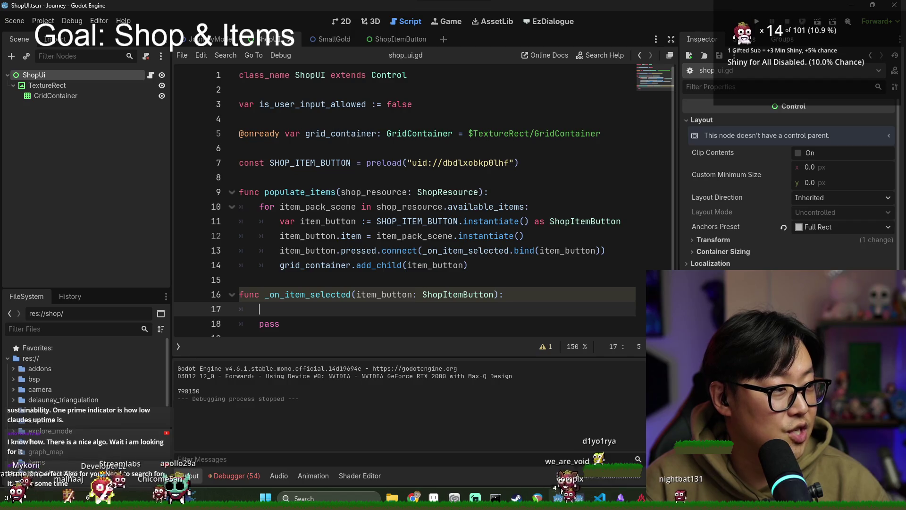
- Make the GridContainer node accessible by a scene-unique name
click(472, 192)
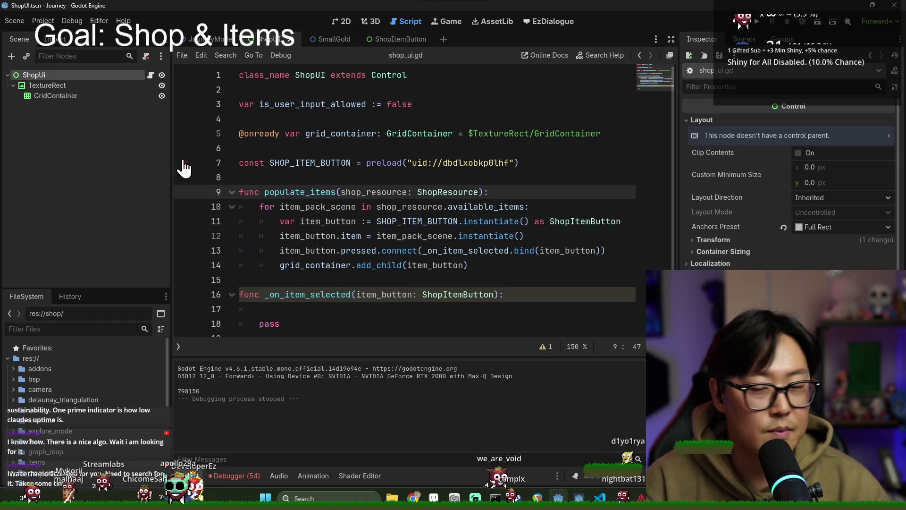
right_click(101, 95)
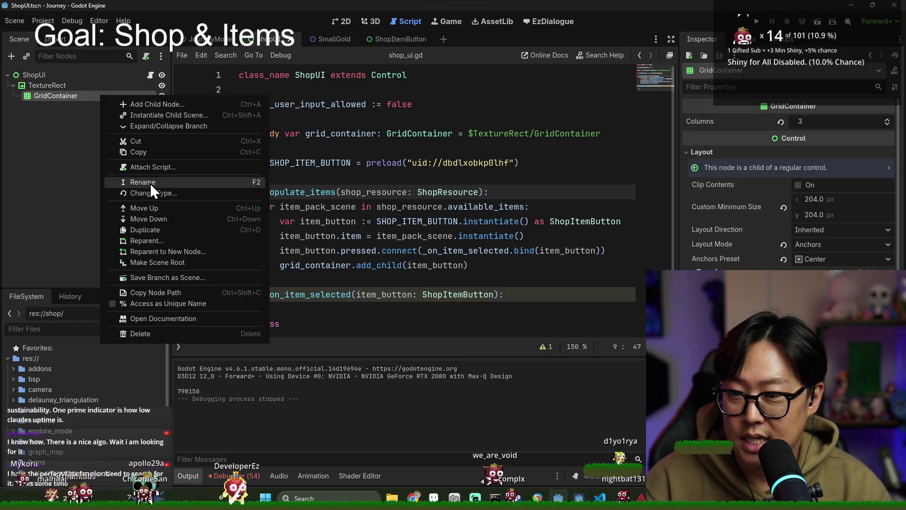
click(115, 303)
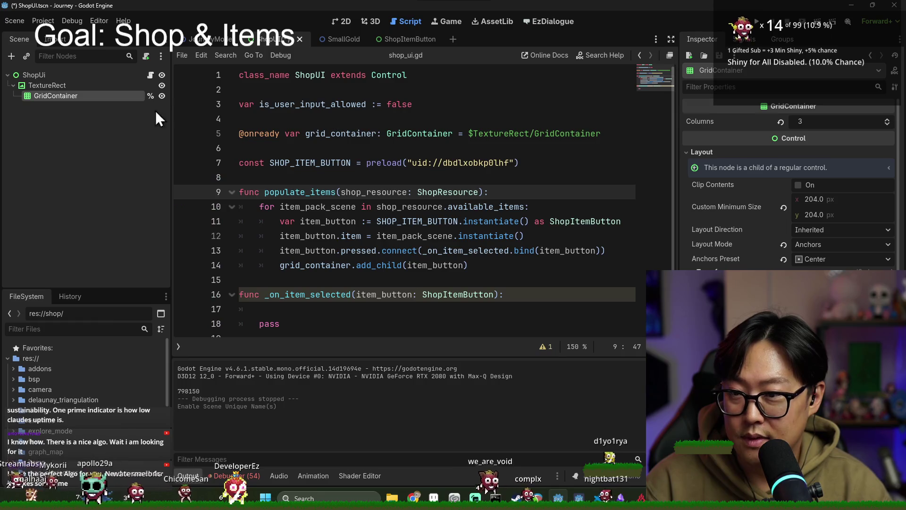
click(150, 96)
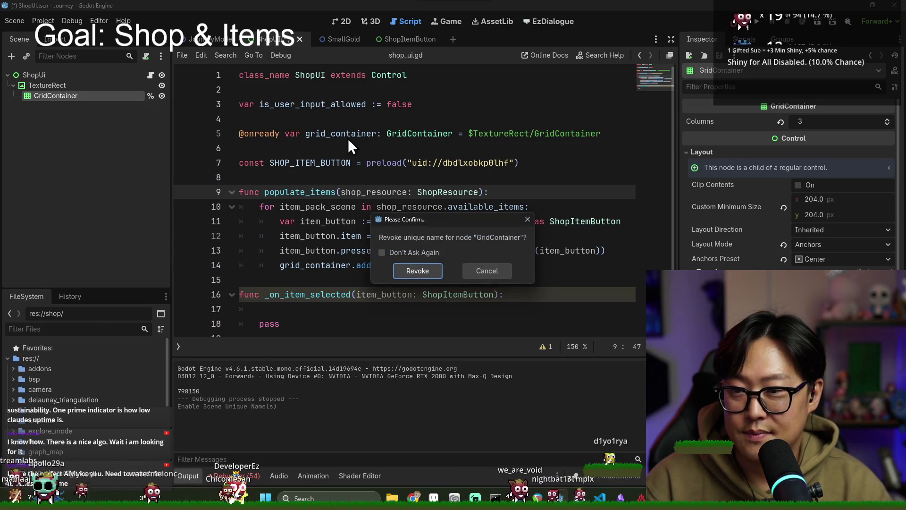
click(477, 273)
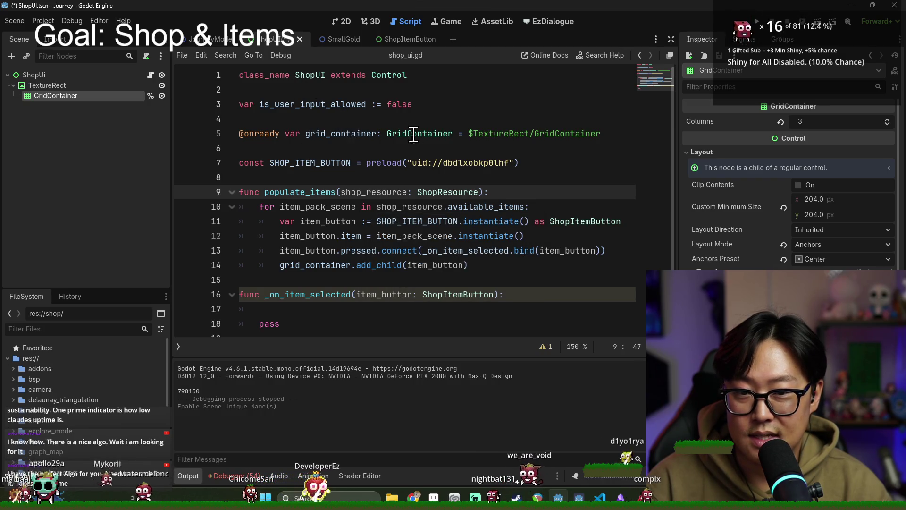
- Replace $TextureRect/GridContainer on line 5 with %GridContainer and save
mouse_move(470, 134)
mouse_down()
mouse_move(582, 130)
mouse_move(609, 149)
mouse_up()
key(BackSpace)
text(%G)
key(Return)
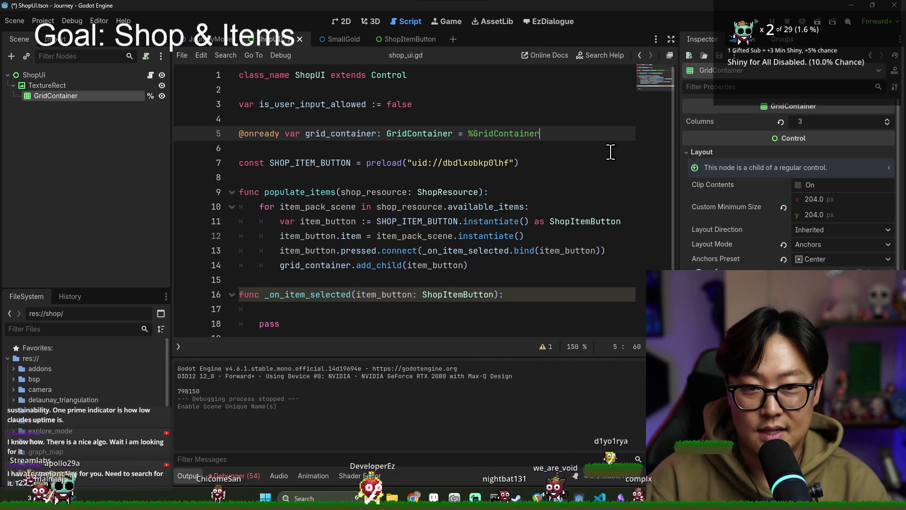
key(ctrl+s)
click(392, 220)
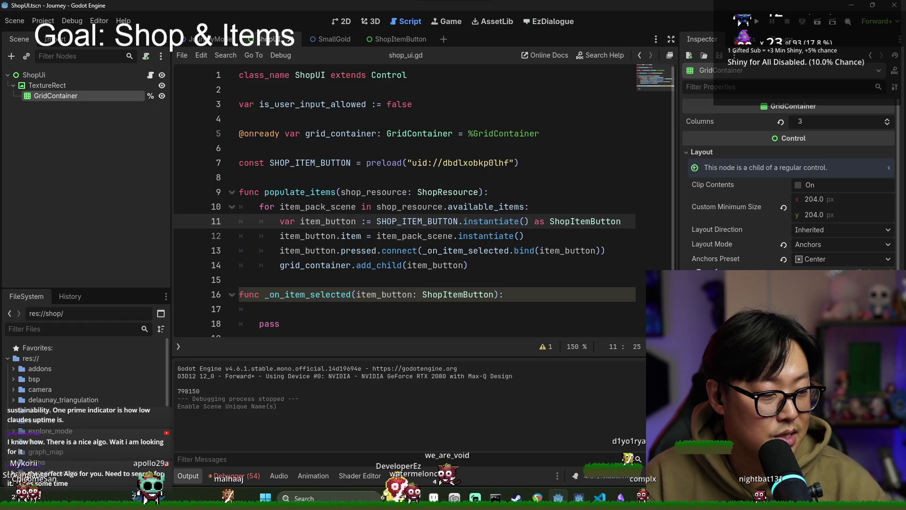
click(369, 279)
key(ctrl+s)
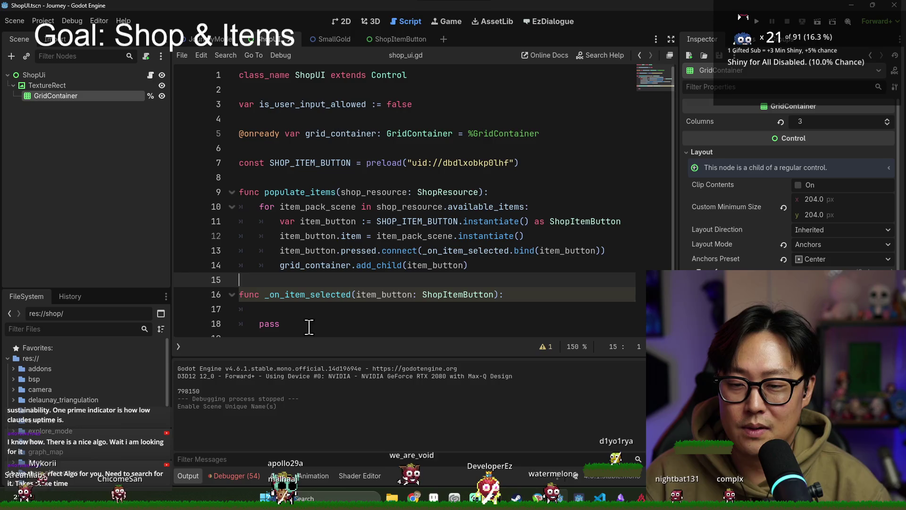
click(330, 309)
scroll(367, 276, down, 1)
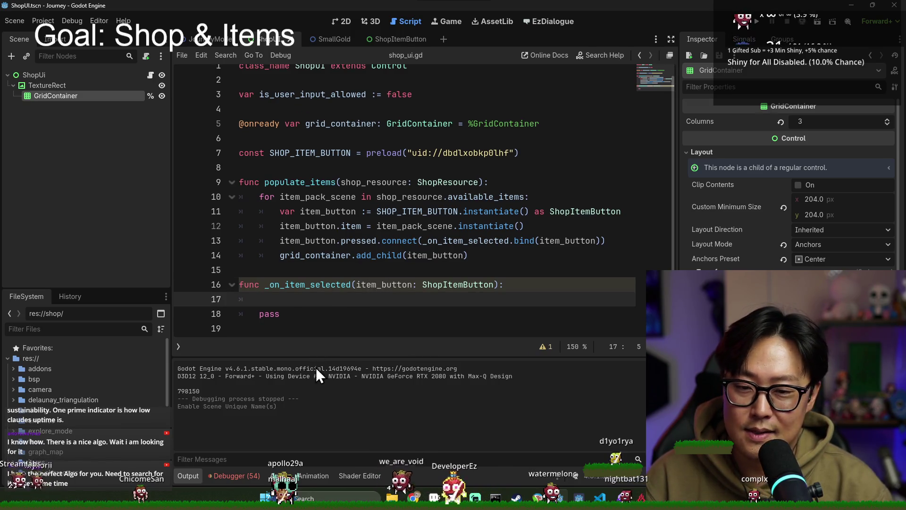
click(191, 478)
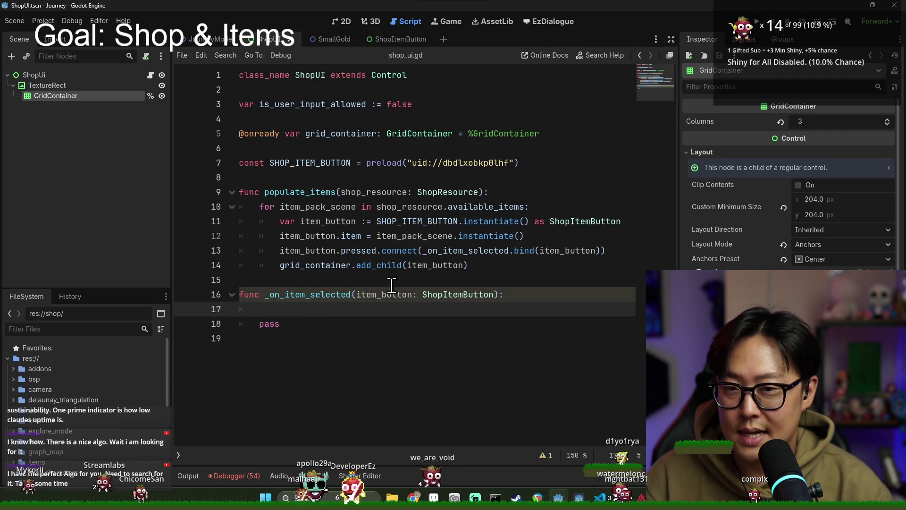
mouse_move(387, 245)
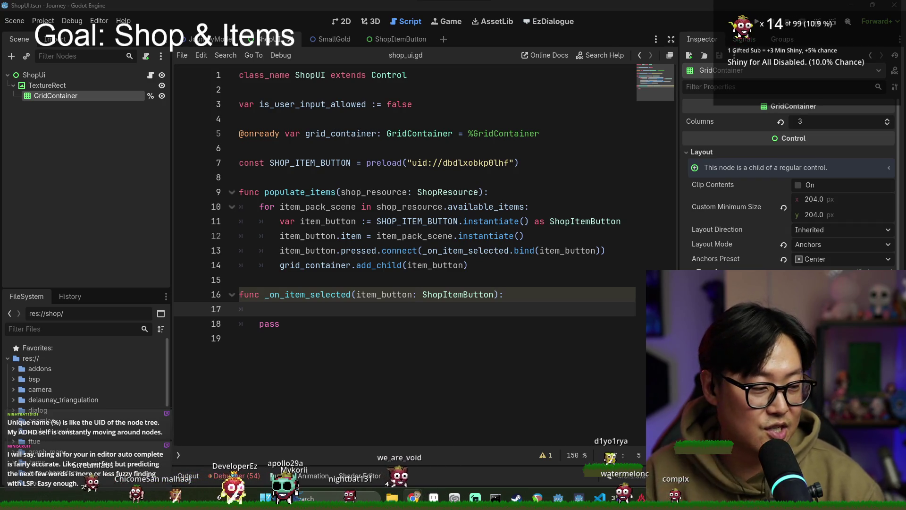
click(368, 155)
key(ctrl+s)
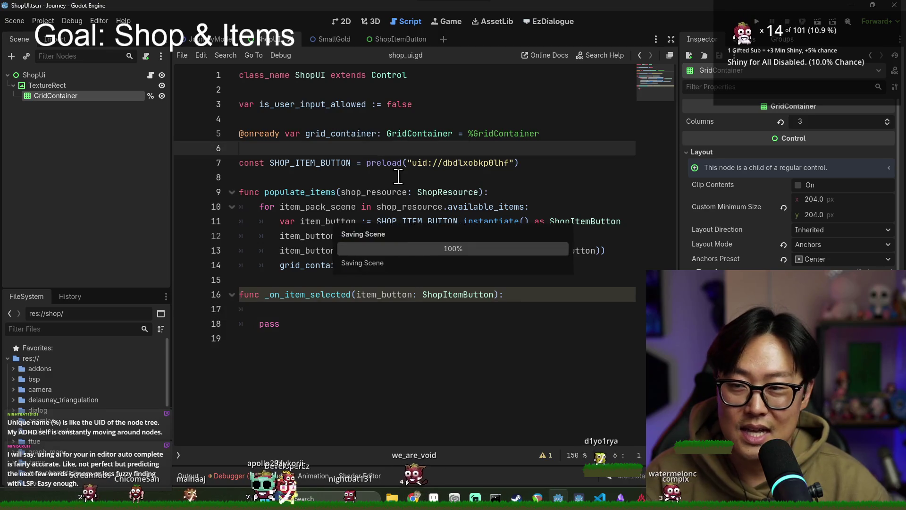
click(324, 135)
click(481, 134)
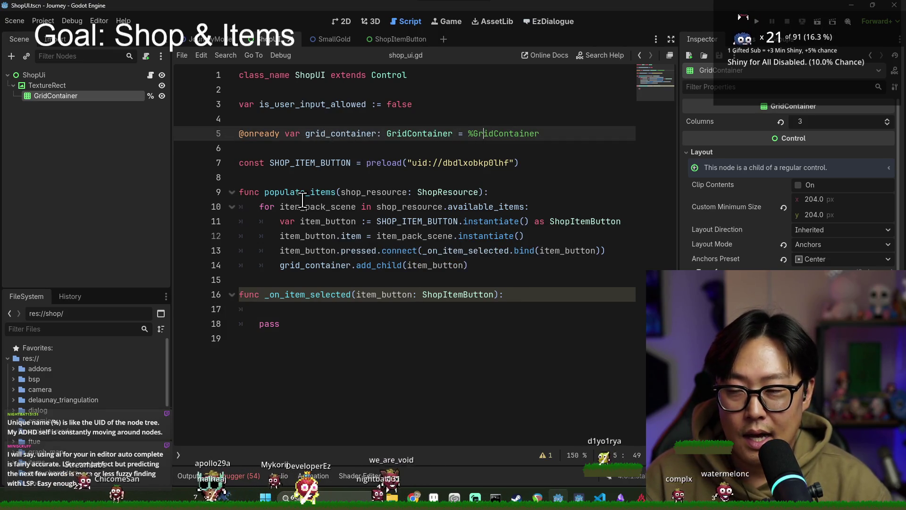
key(ctrl+s)
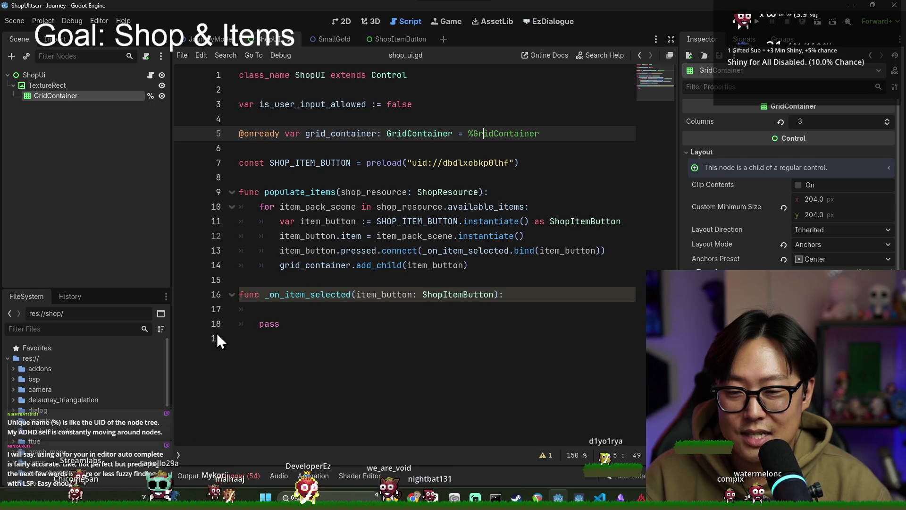
drag(123, 288, 132, 249)
click(446, 221)
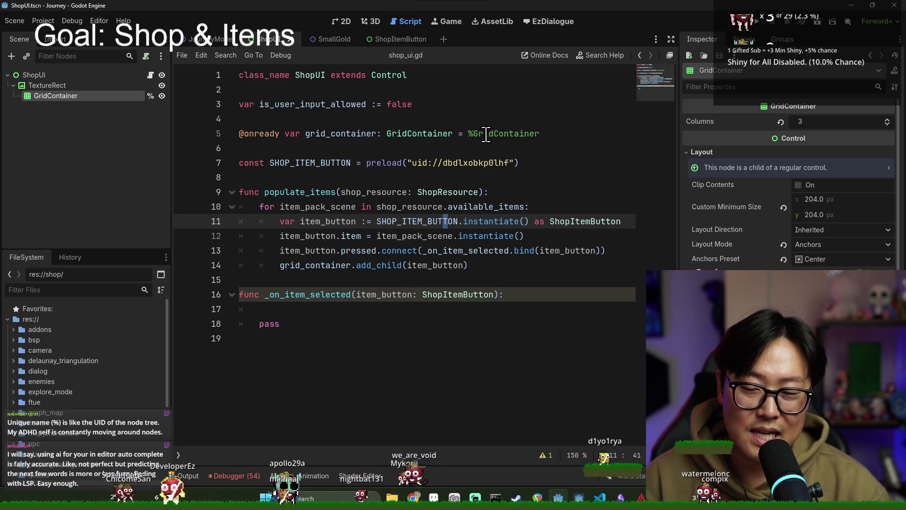
mouse_move(485, 133)
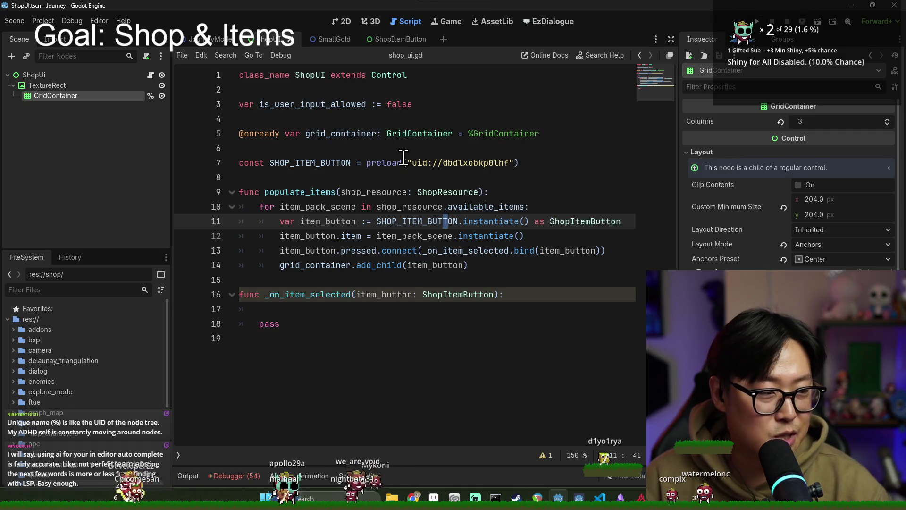
mouse_move(403, 158)
double_click(259, 134)
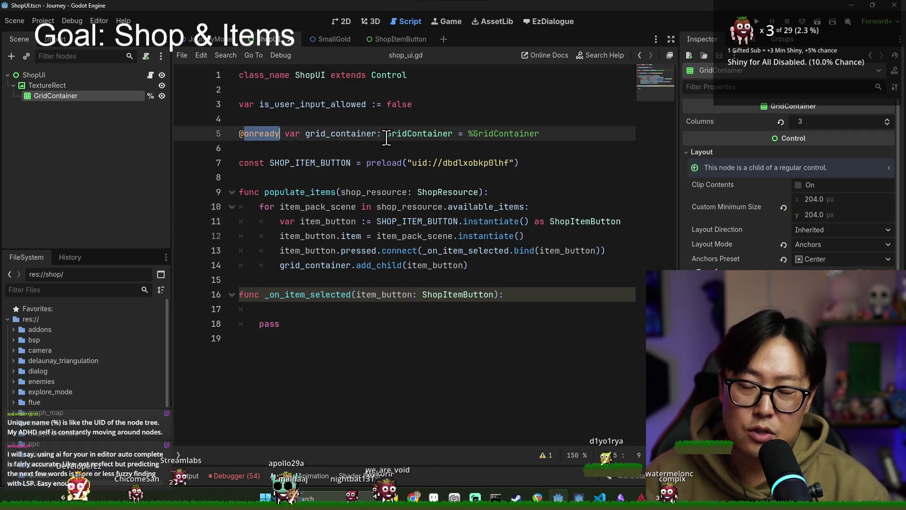
click(242, 134)
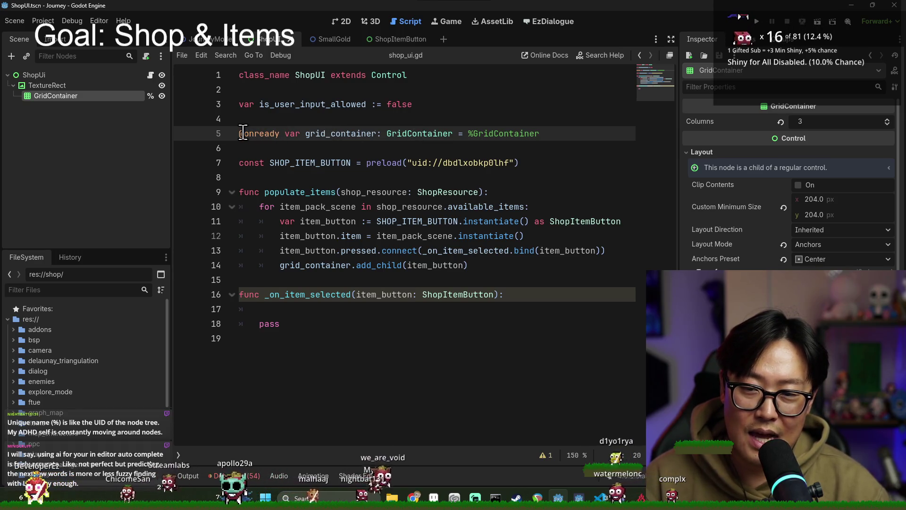
drag(486, 136, 542, 134)
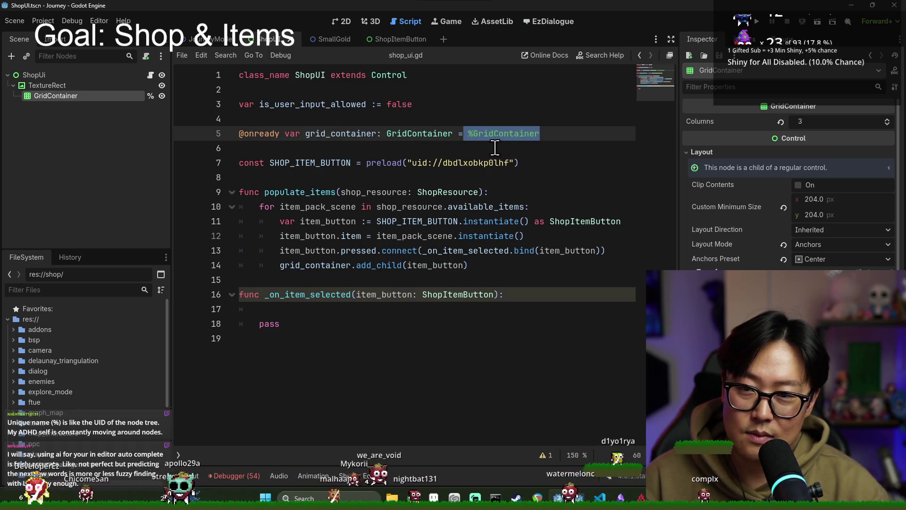
mouse_move(501, 137)
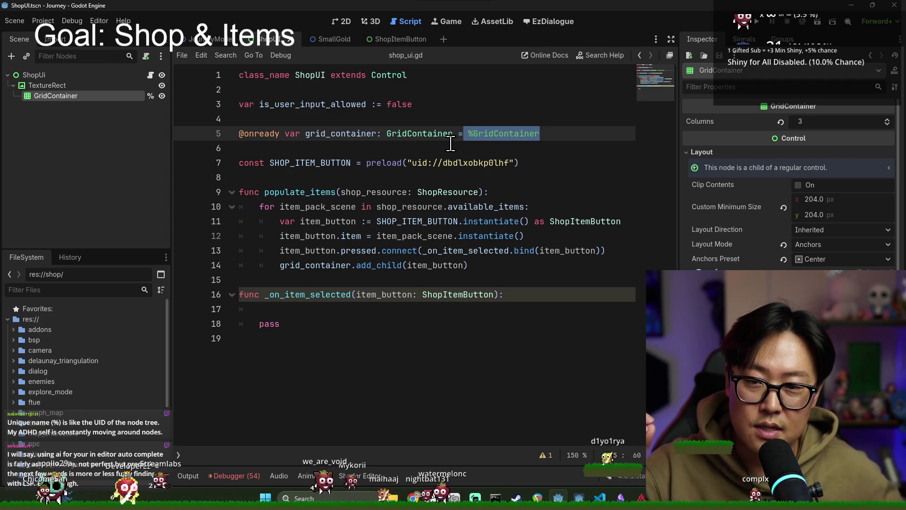
click(479, 135)
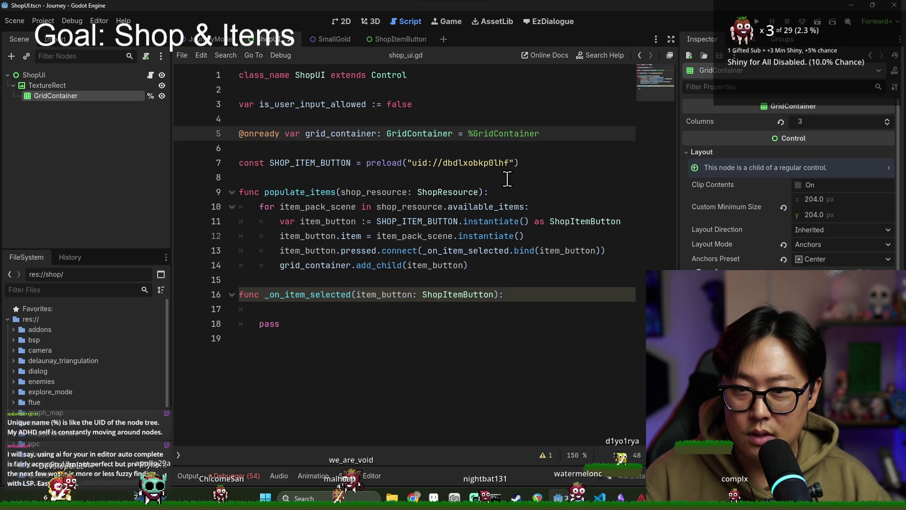
mouse_move(480, 169)
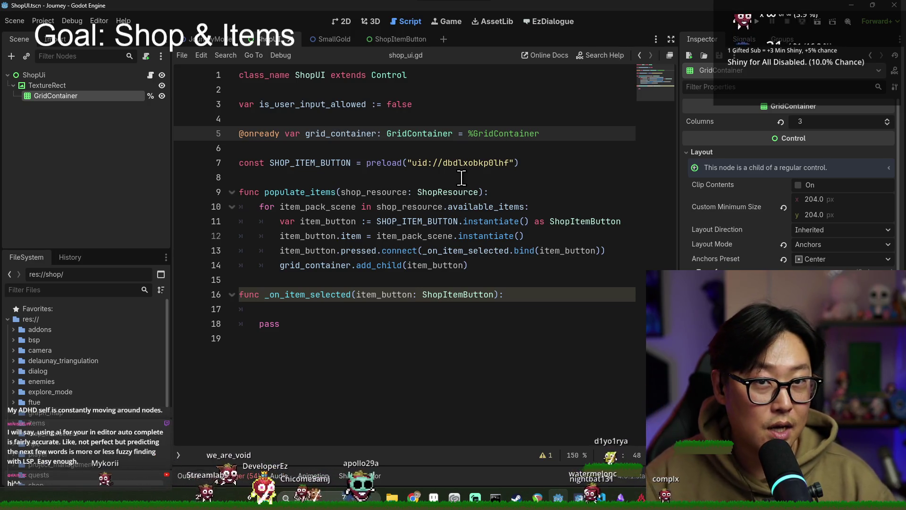
key(Left)
key(Left)
key(Left)
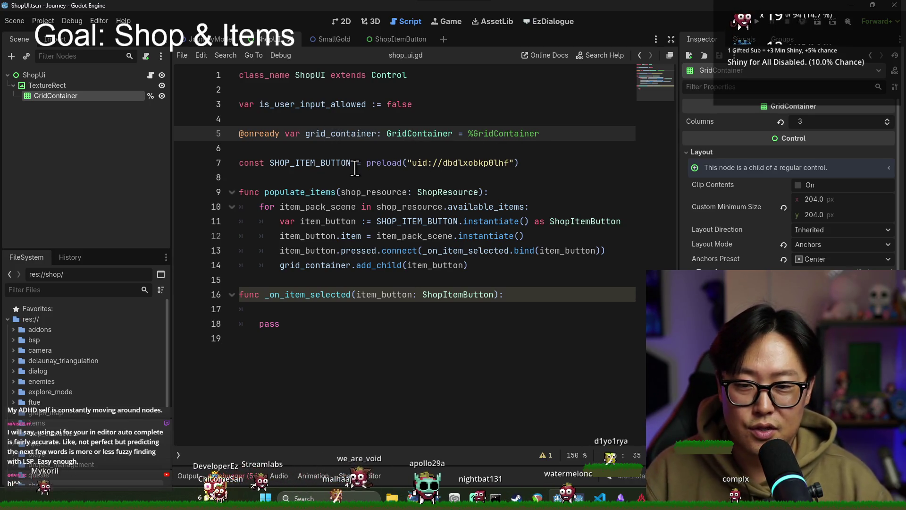
click(291, 309)
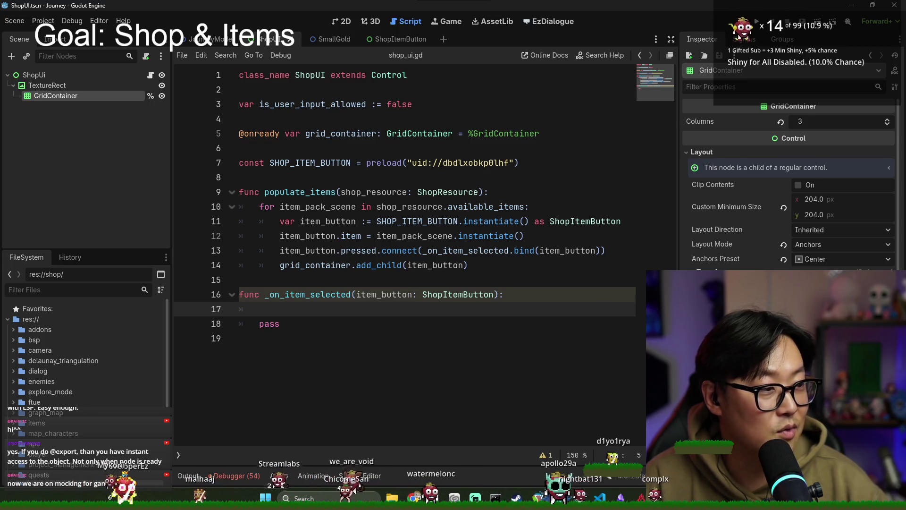
click(356, 322)
key(ctrl+s)
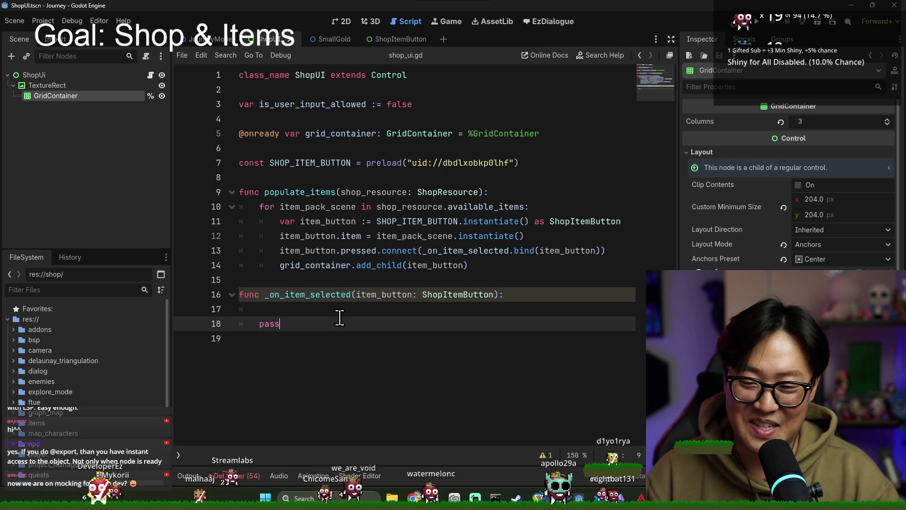
click(338, 310)
key(ctrl+s)
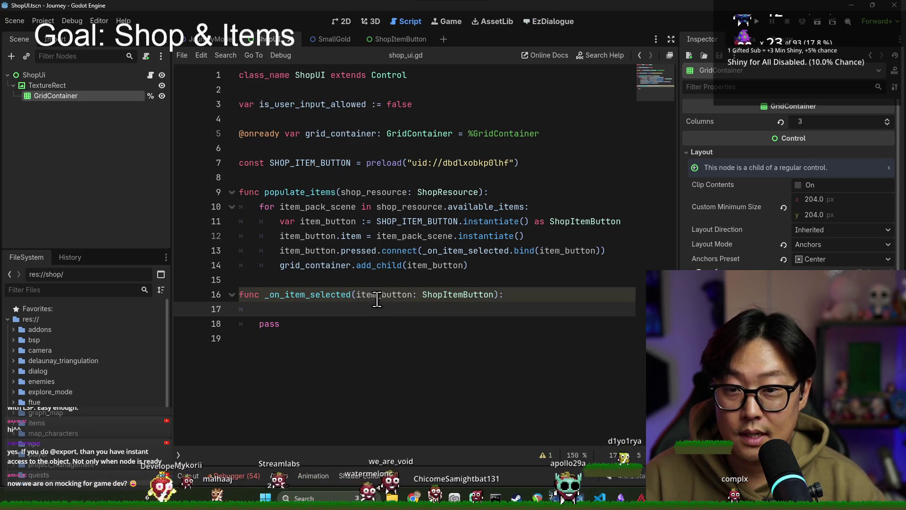
click(325, 119)
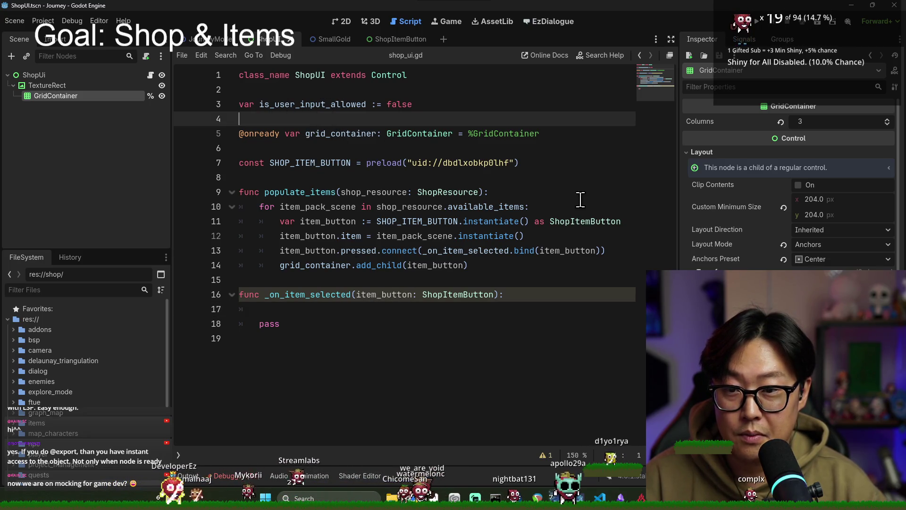
key(Return)
text(@export var ga)
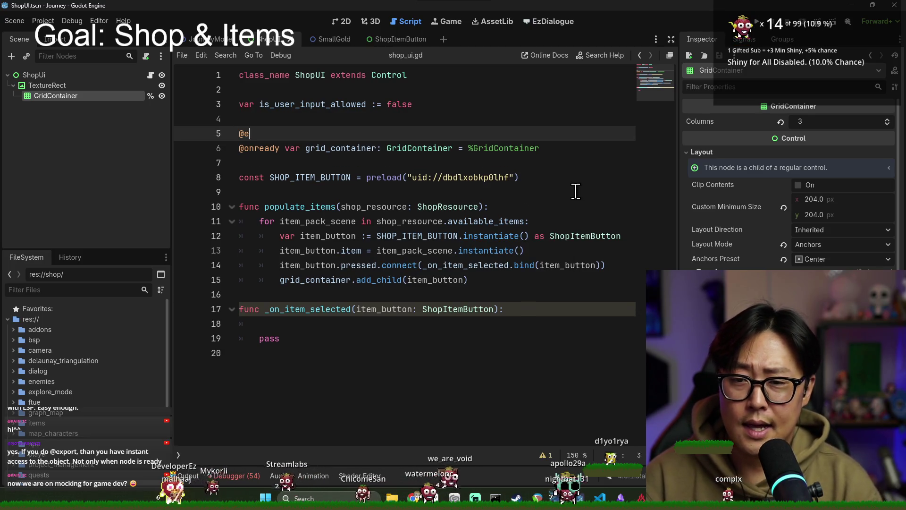
text(me_stat: GameStat)
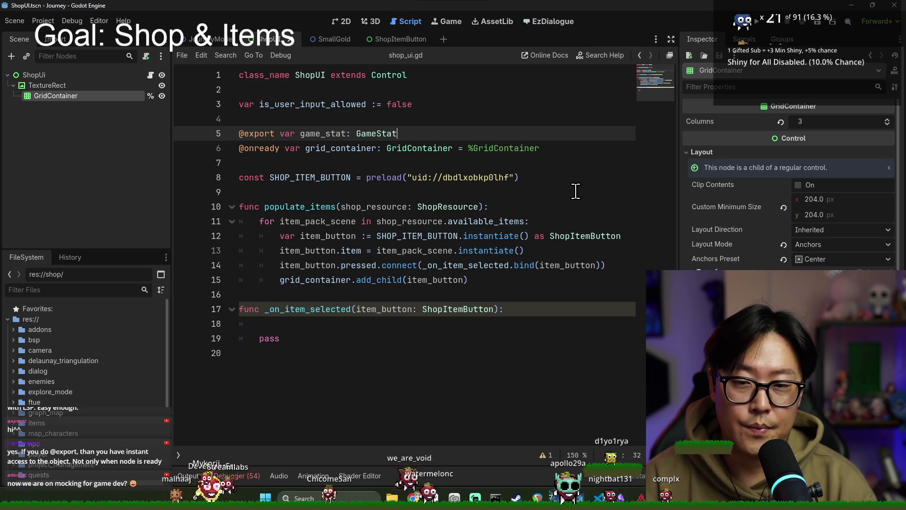
key(F5)
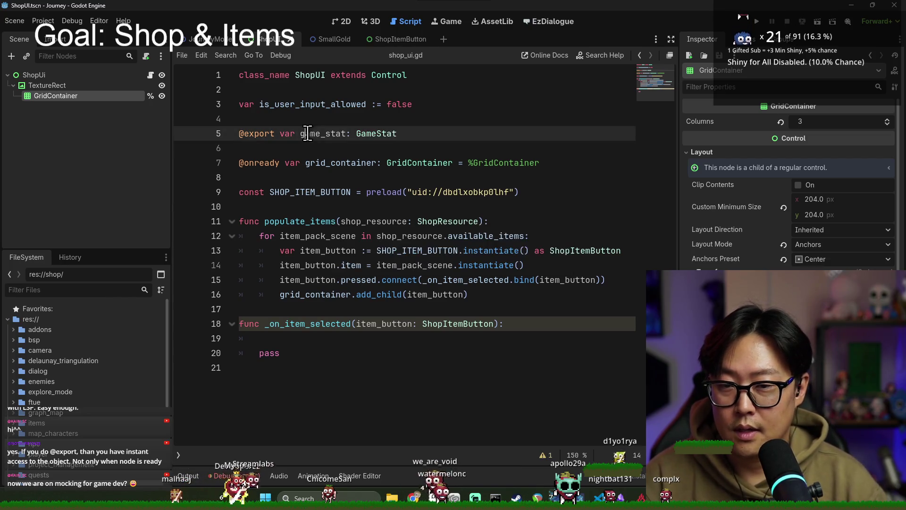
- In JourneyMode, assign the GameStat node to ShopUi's Game Stat property and save
scroll(28, 217, down, 5)
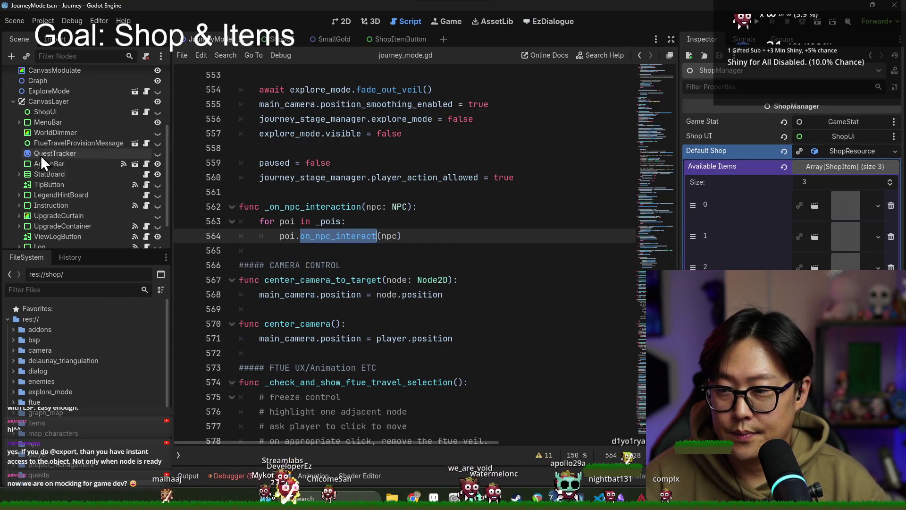
click(61, 111)
click(812, 122)
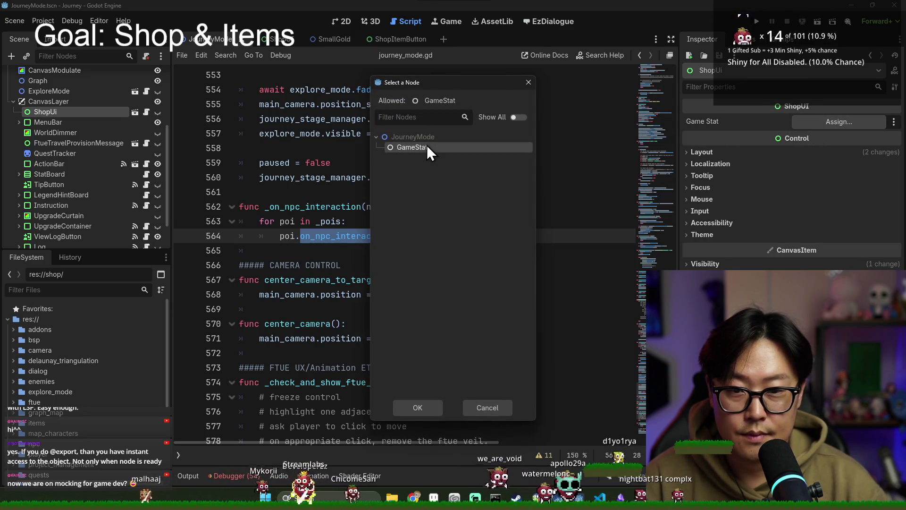
double_click(427, 146)
key(F5)
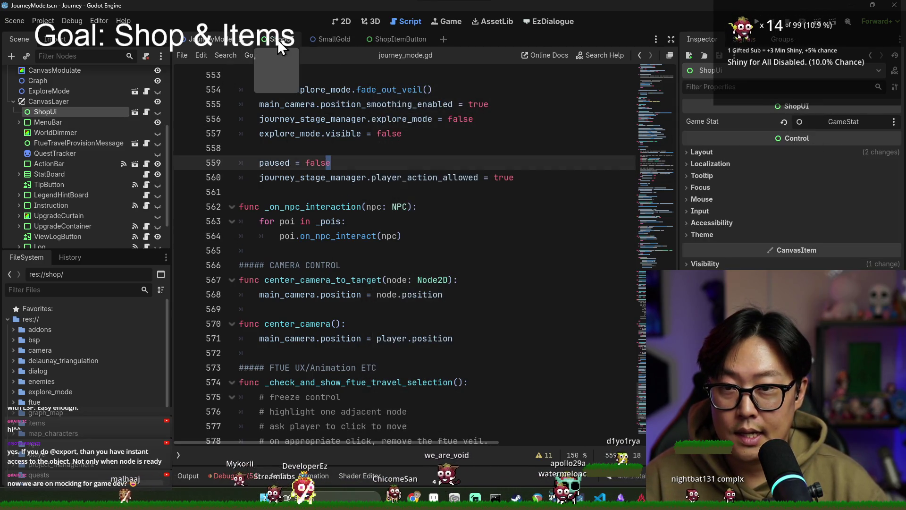
click(373, 324)
click(372, 338)
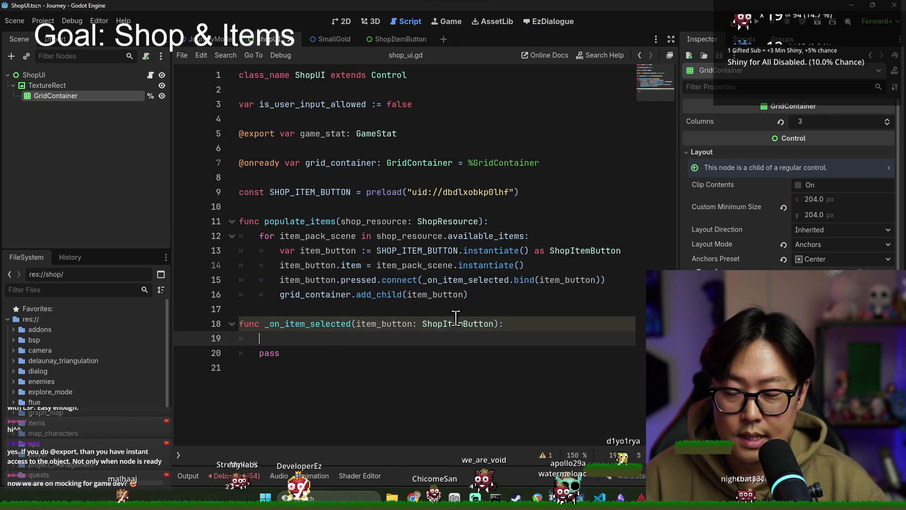
- Write item_button.cost on line 19 inside _on_item_selected
click(371, 326)
click(376, 340)
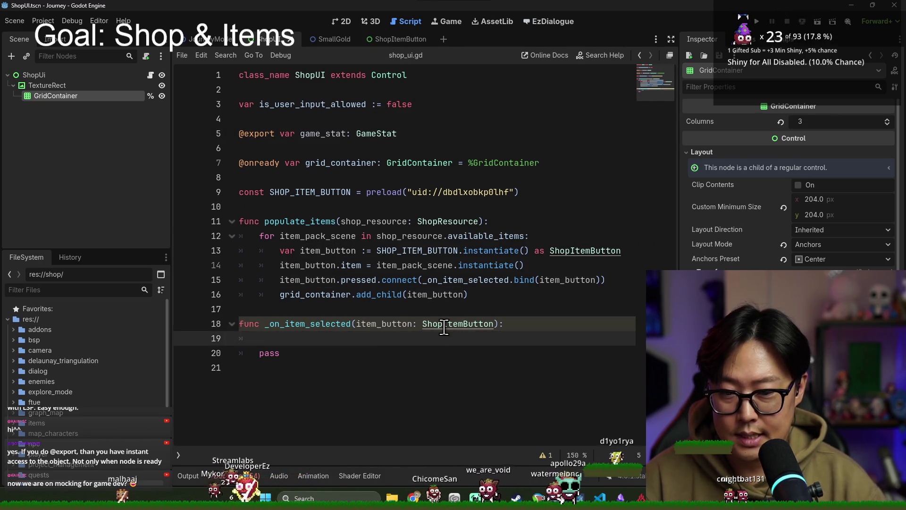
text(i)
key(BackSpace)
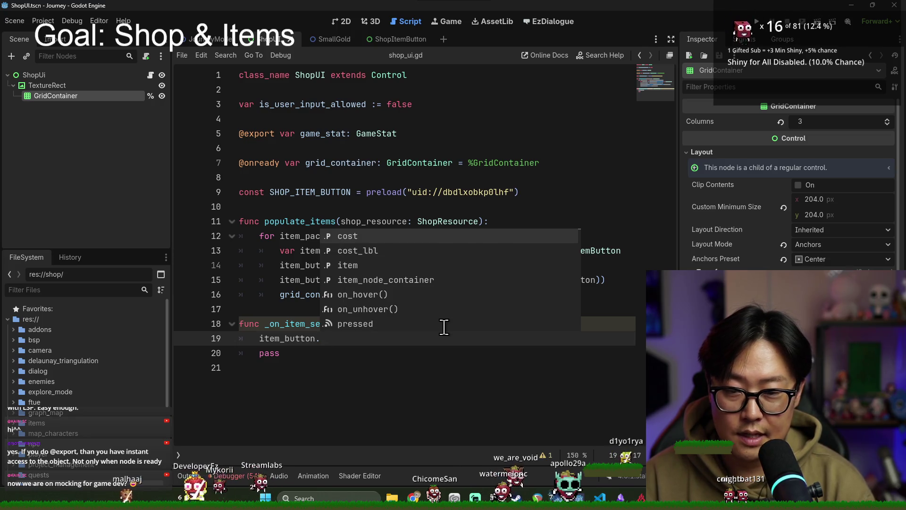
key(Return)
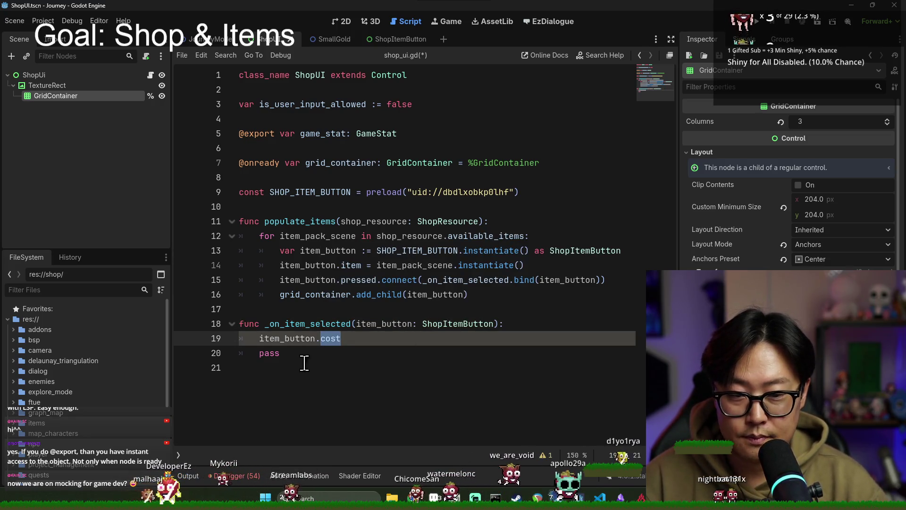
click(289, 338)
- Add an 'item_button.cost =' line after line 14
click(307, 267)
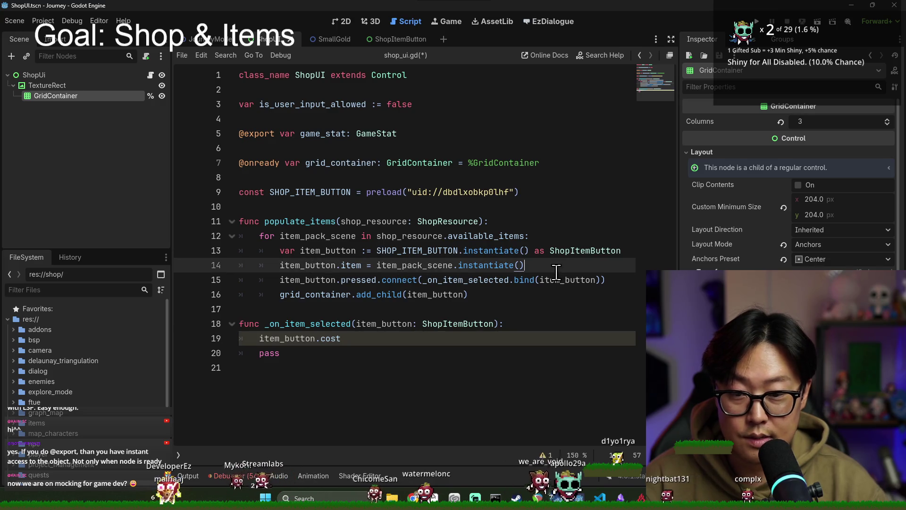
key(Return)
text(item_button.cost)
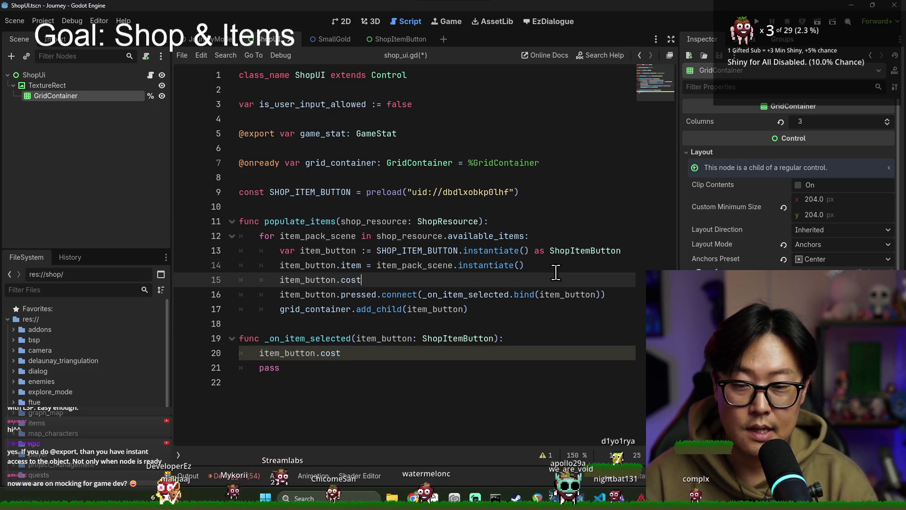
key(BackSpace)
key(BackSpace)
text(=)
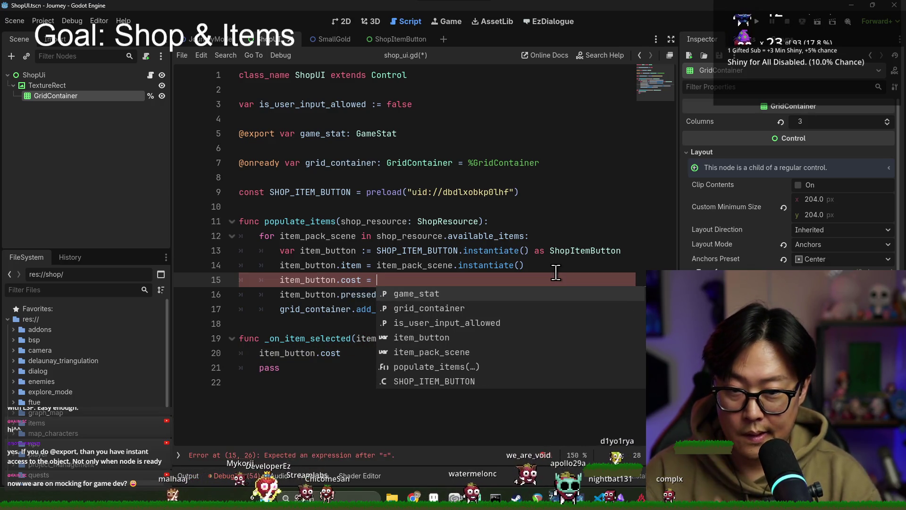
- Rename the loop variable item_pack_scene to shop_item on lines 12 and 14
double_click(337, 236)
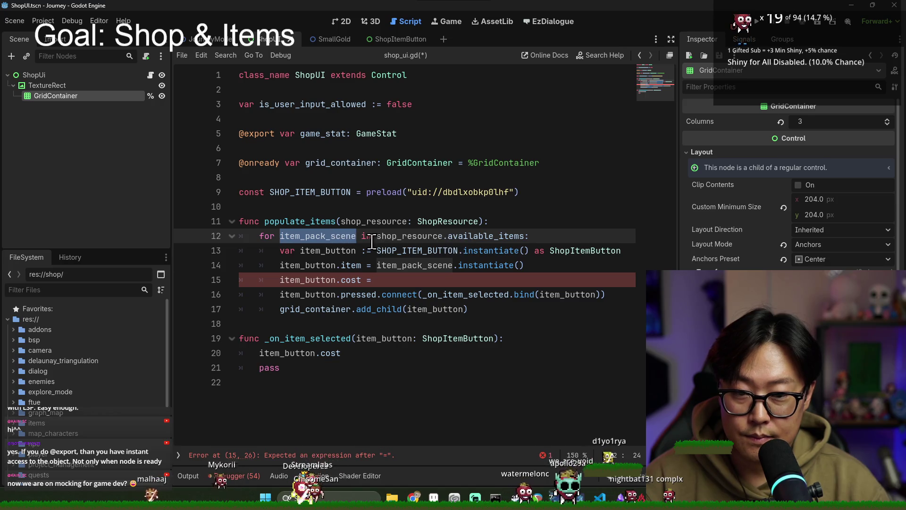
text(shop_)
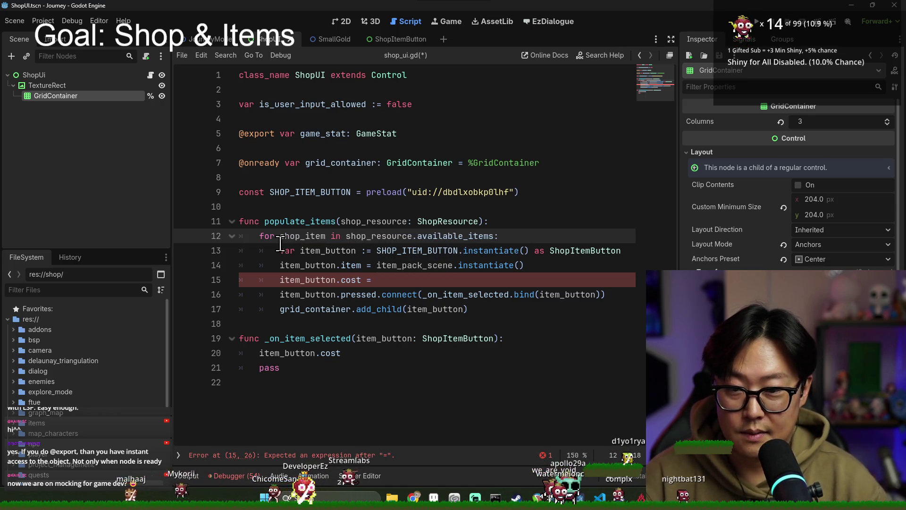
double_click(283, 236)
key(ctrl+c)
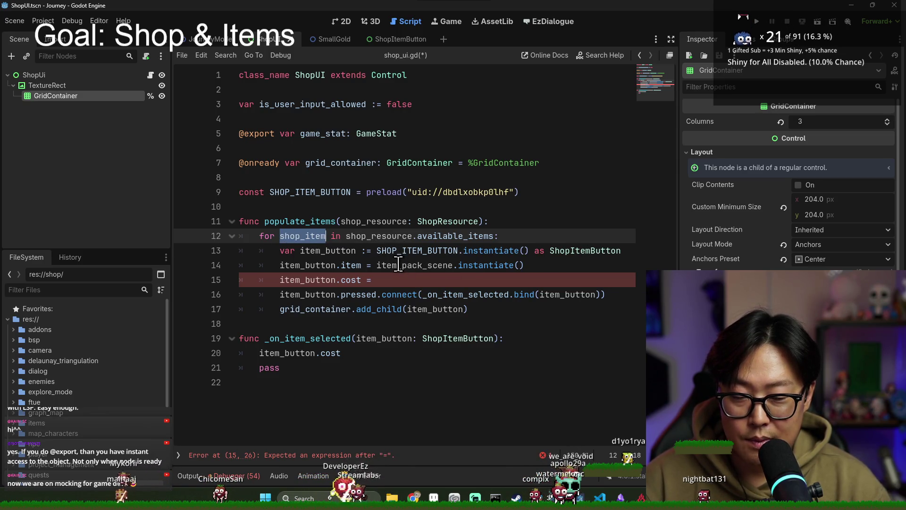
double_click(425, 265)
key(ctrl+v)
text(.)
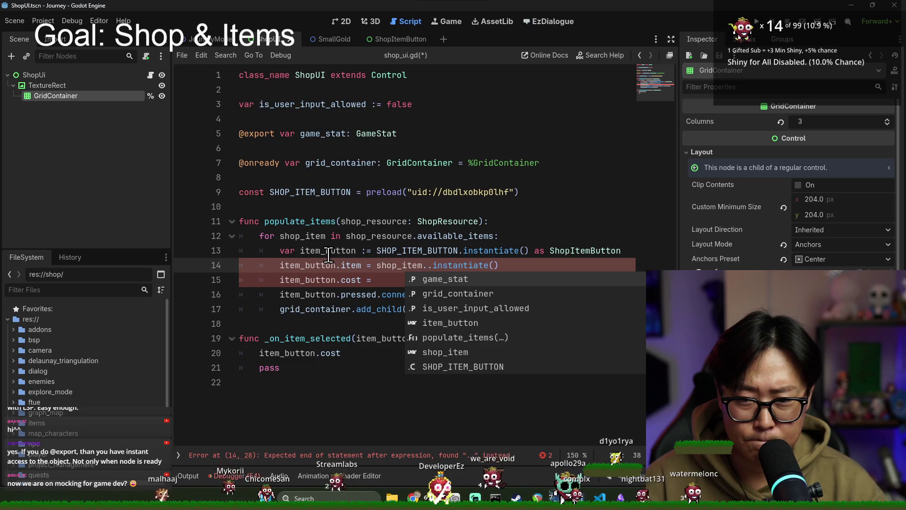
- Check the ShopItem resource definition, then make line 14 shop_item.item_scene.instantiate()
ctrl+click(459, 238)
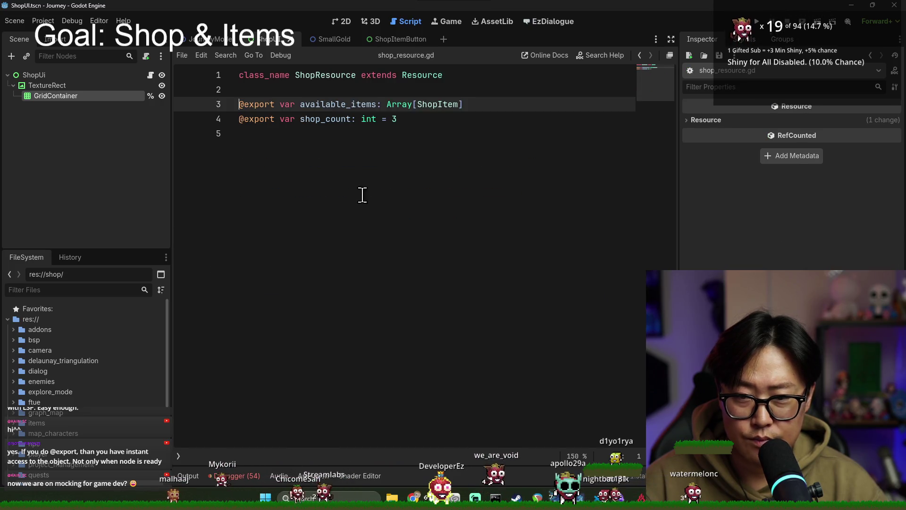
ctrl+click(432, 106)
key(alt+Left)
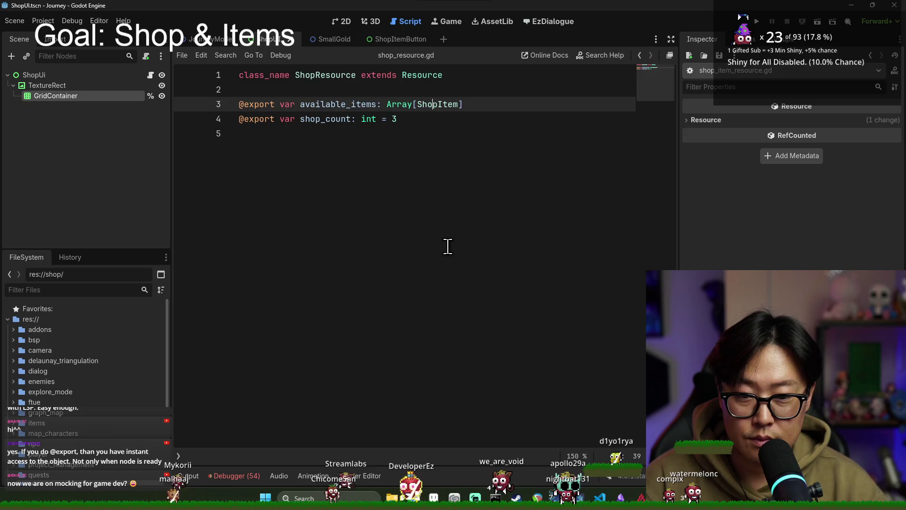
key(alt+Left)
click(427, 265)
key(BackSpace)
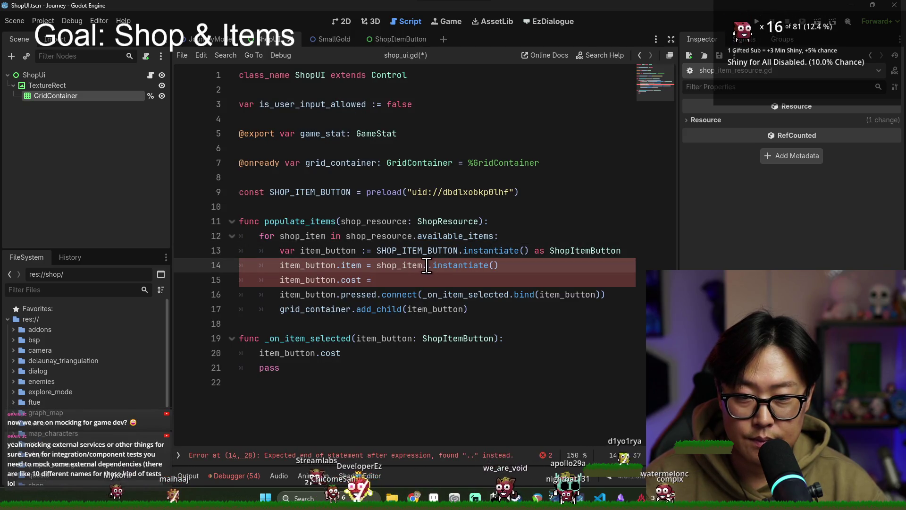
text(item_scene)
- Set the button cost to shop_item.item_scene.cost on line 15 and save
double_click(399, 265)
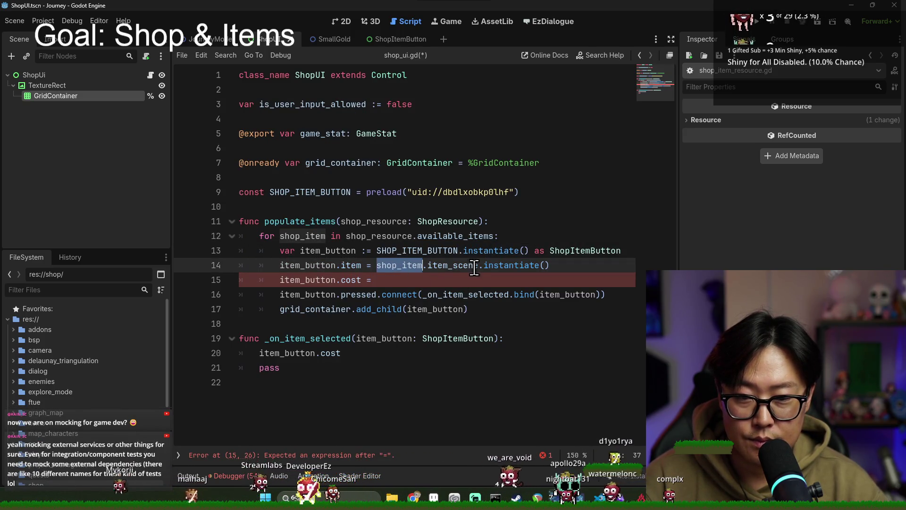
shift+click(478, 267)
key(ctrl+c)
click(519, 280)
key(ctrl+v)
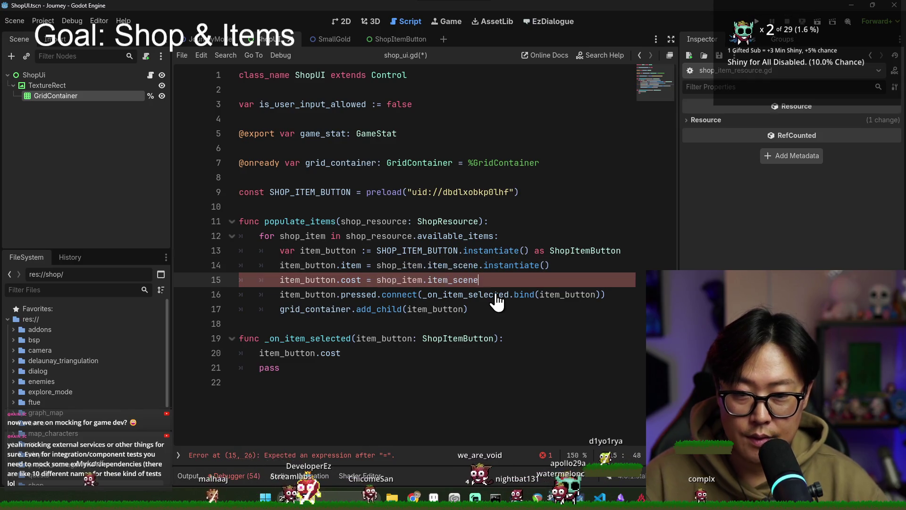
text(.cost)
key(ctrl+s)
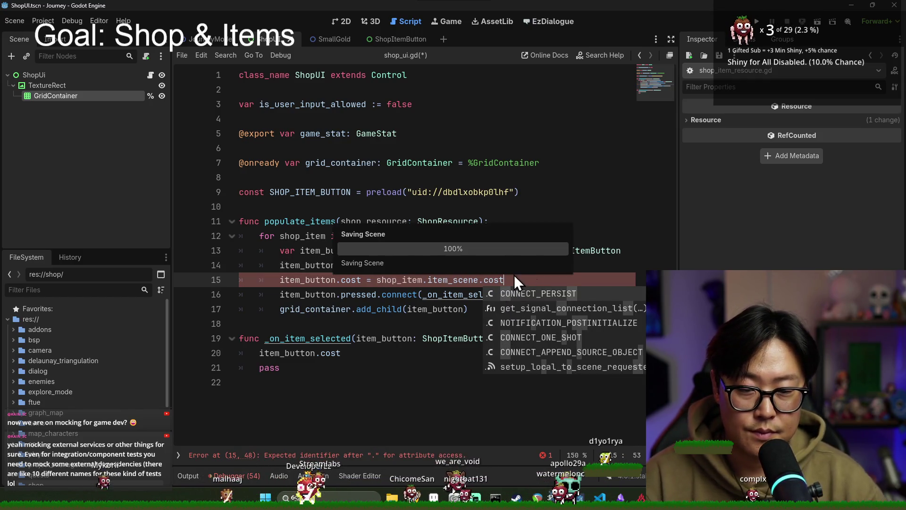
- Review the ShopItem resource's item_scene and cost fields, then return to shop_ui.gd
ctrl+click(470, 280)
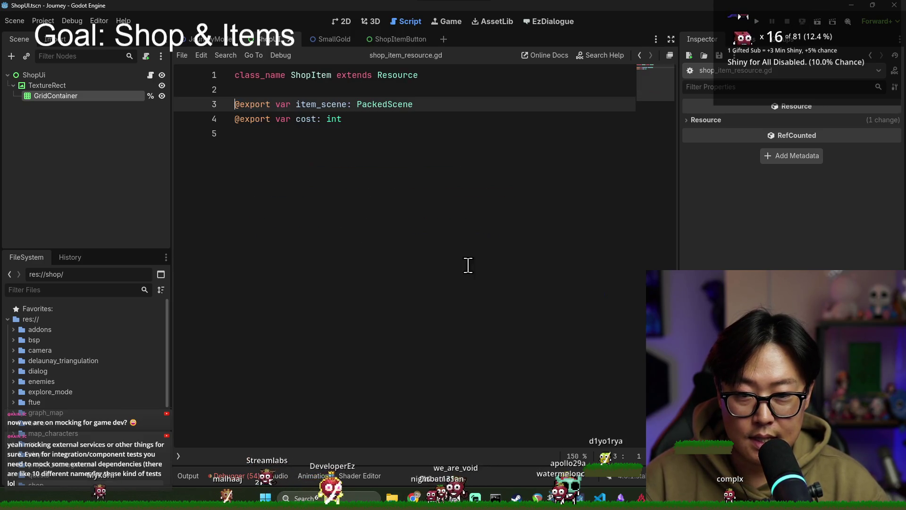
ctrl+click(364, 109)
key(alt+Left)
click(326, 106)
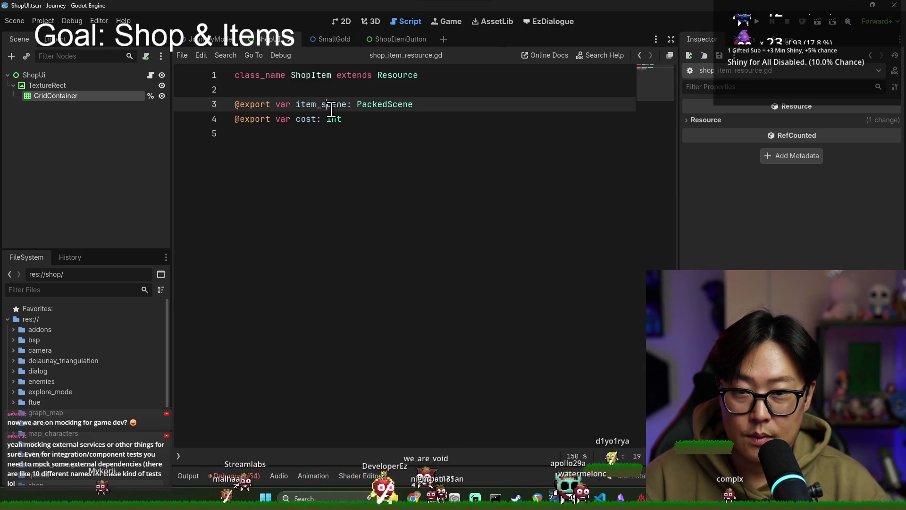
click(306, 119)
right_click(482, 239)
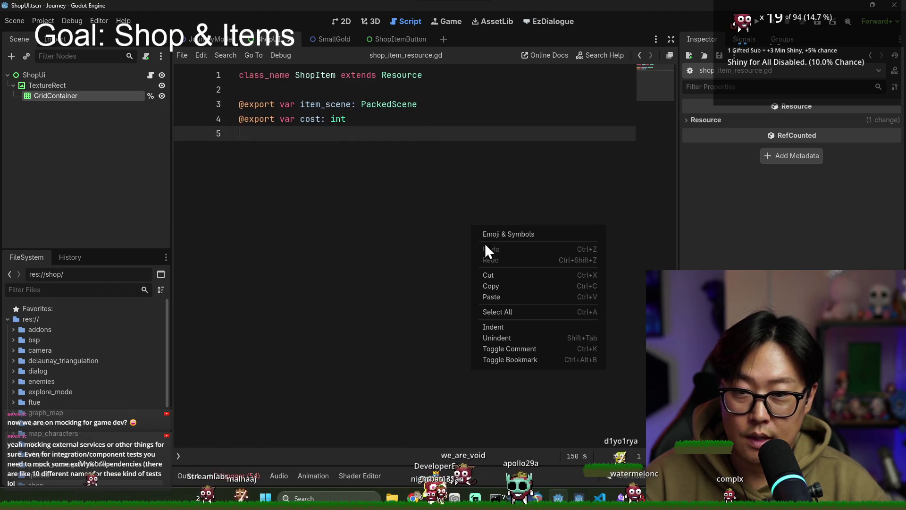
click(428, 226)
key(alt+Left)
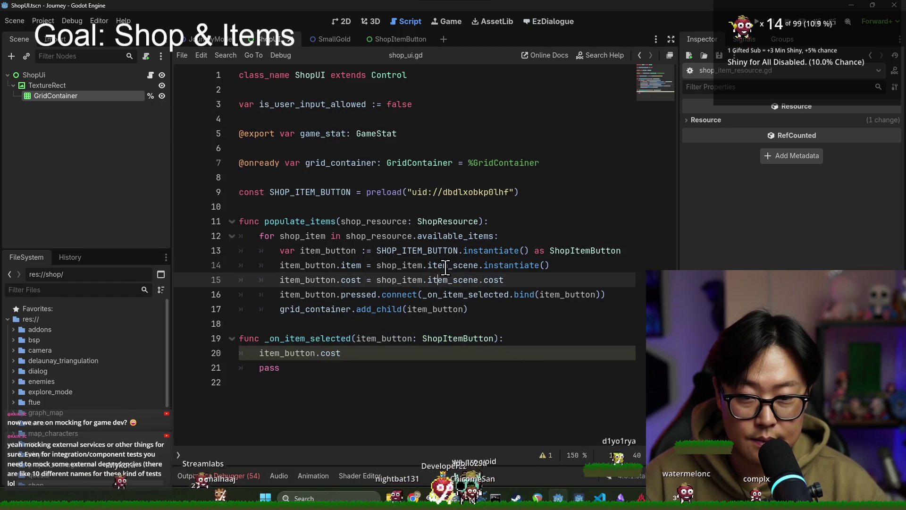
- Change line 15's cost expression to shop_item.cost and save
double_click(452, 280)
key(BackSpace)
key(Delete)
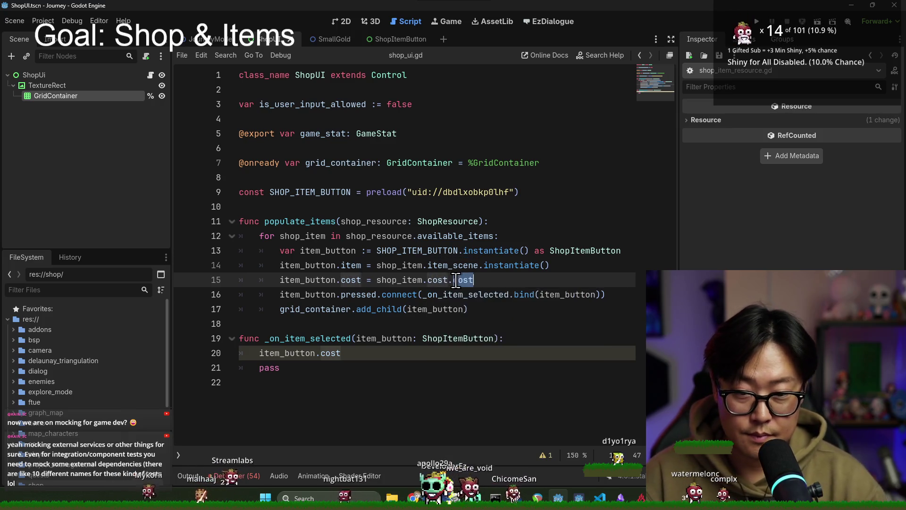
key(ctrl+s)
- Write 'if game_stat.gold < item_button.cost: return' in _on_item_selected
click(262, 352)
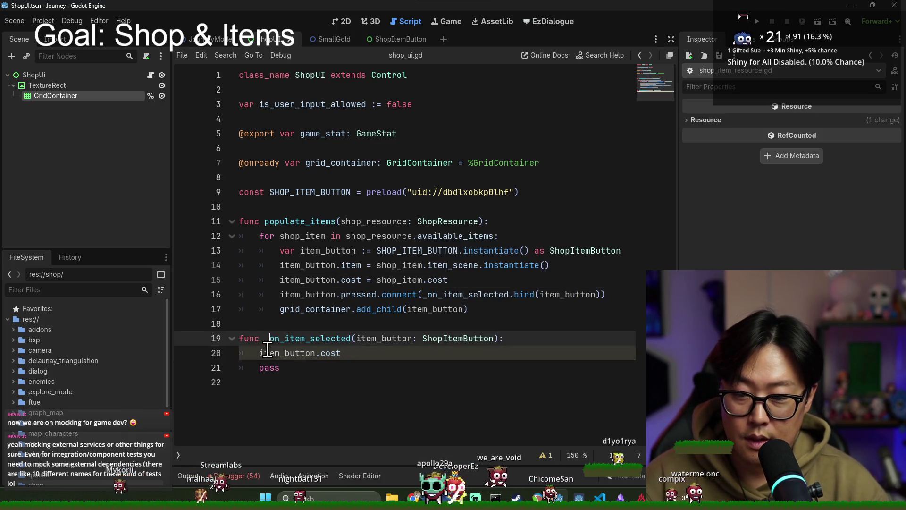
text(_stat)
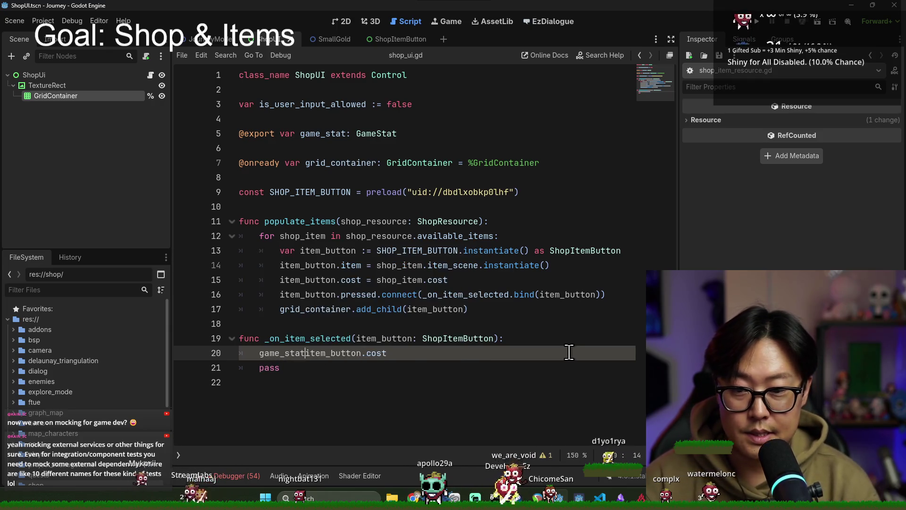
key(BackSpace)
key(BackSpace)
key(BackSpace)
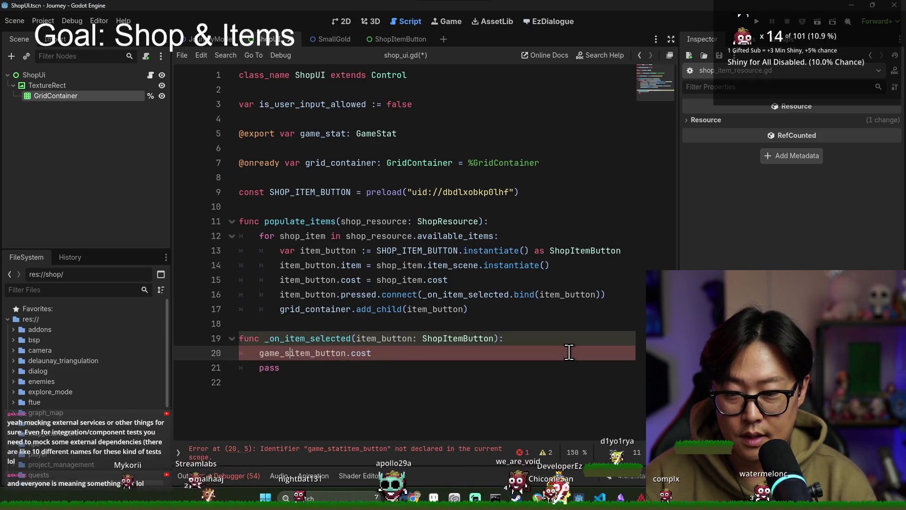
key(BackSpace)
key(BackSpace)
text(if game)
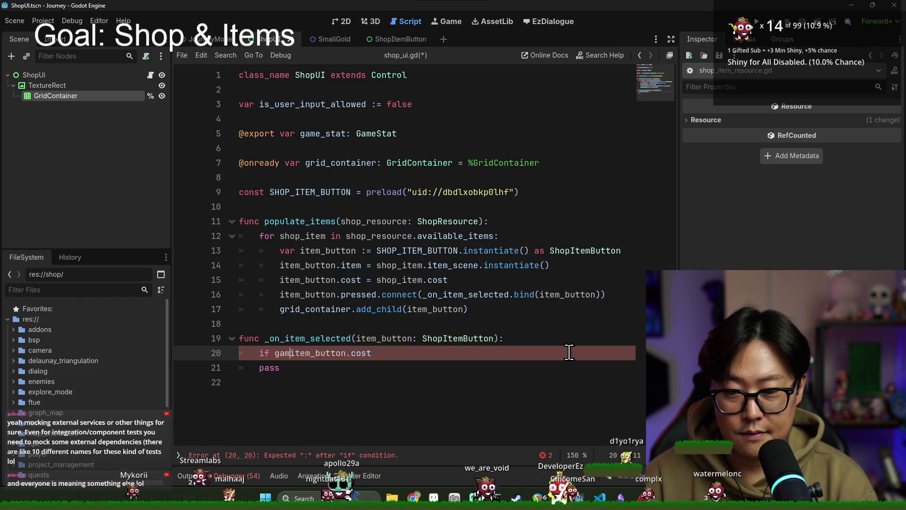
key(Return)
text(.gold <)
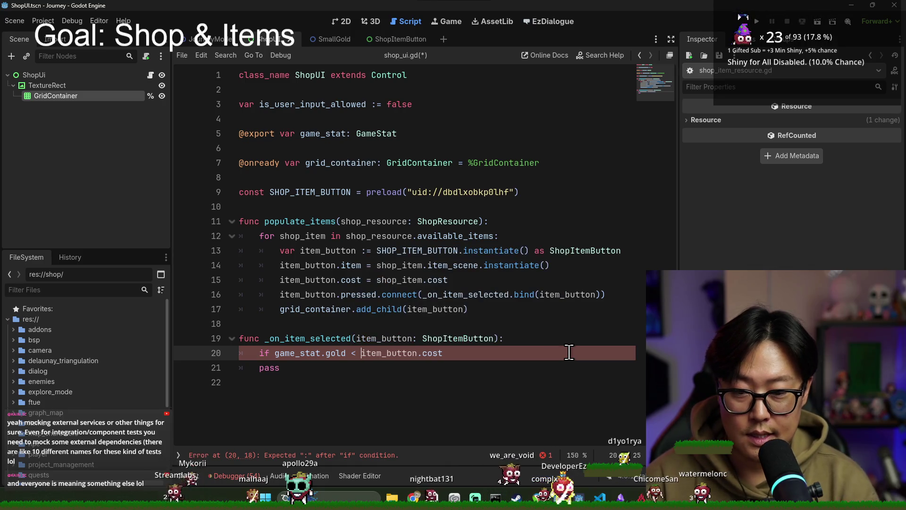
key(BackSpace)
key(BackSpace)
key(BackSpace)
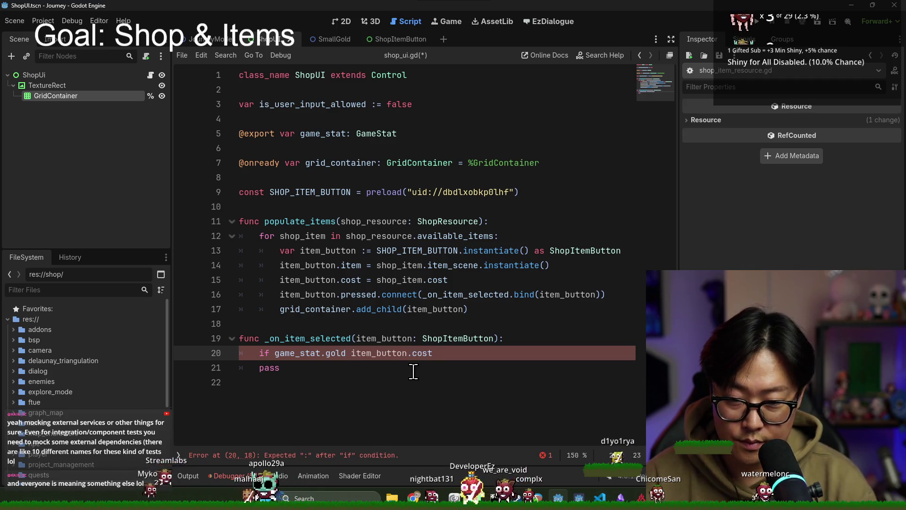
click(476, 352)
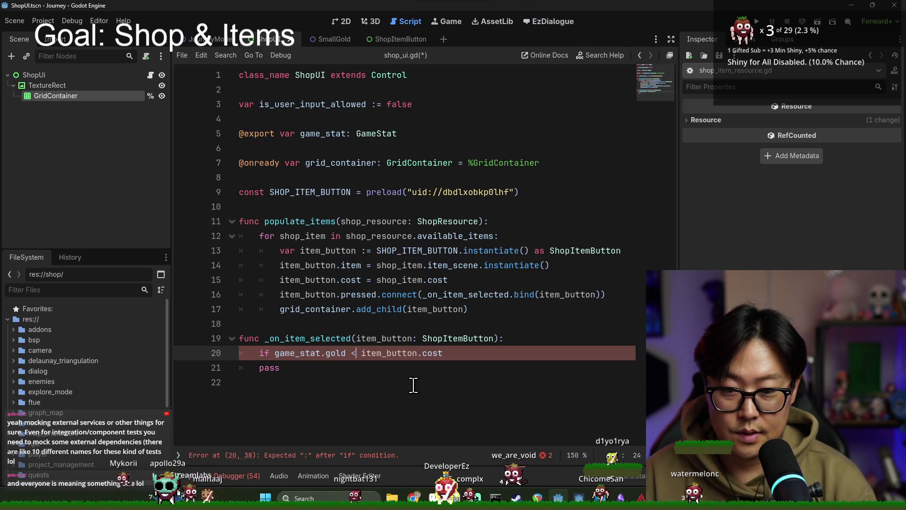
click(455, 353)
text(:)
key(Return)
text(return)
key(Return)
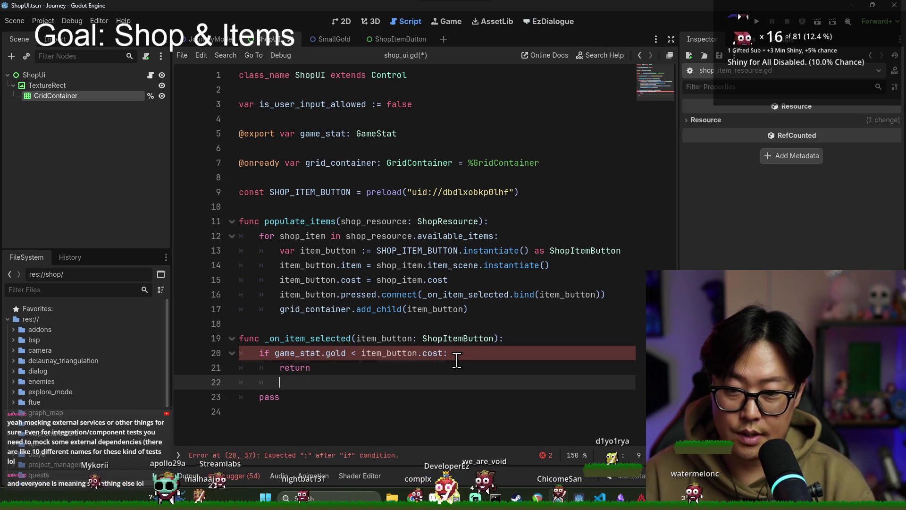
- Delete the pass placeholder and save the script
key(Down)
key(ctrl+s)
key(shift+End)
key(BackSpace)
key(ctrl+s)
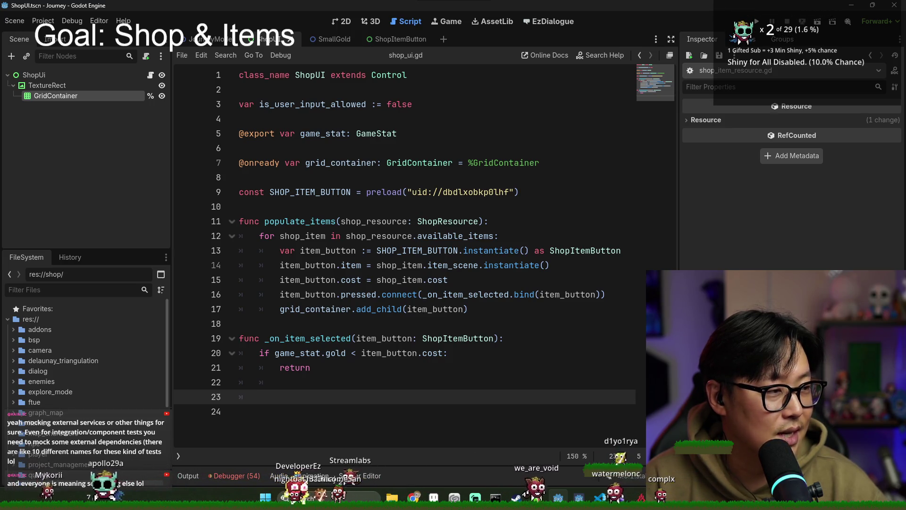
key(Up)
key(ctrl+s)
key(ctrl+s)
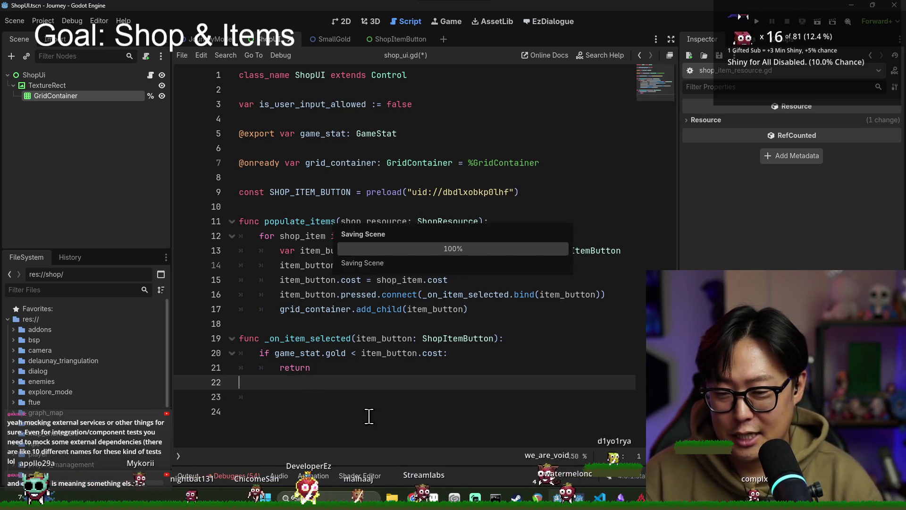
click(347, 398)
key(ctrl+s)
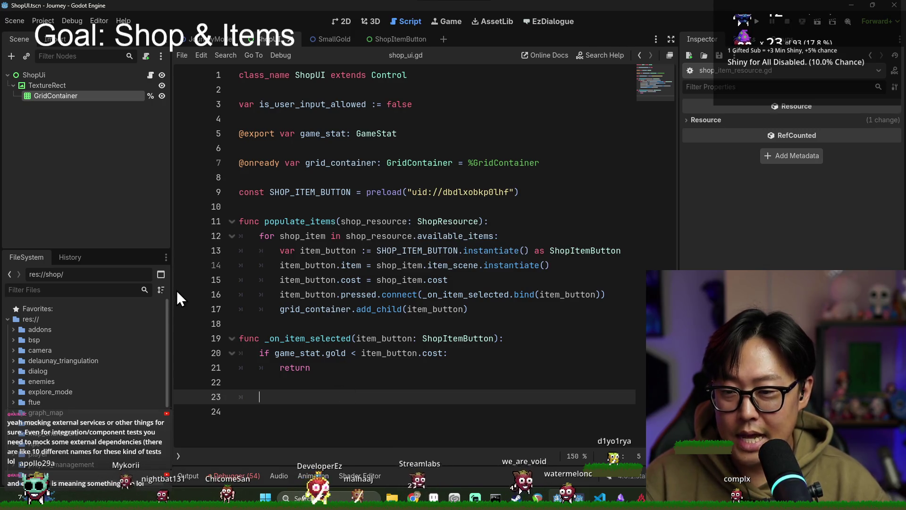
- Shrink the FileSystem dock and nudge the Inspector splitter to widen the code editor
drag(173, 285, 132, 278)
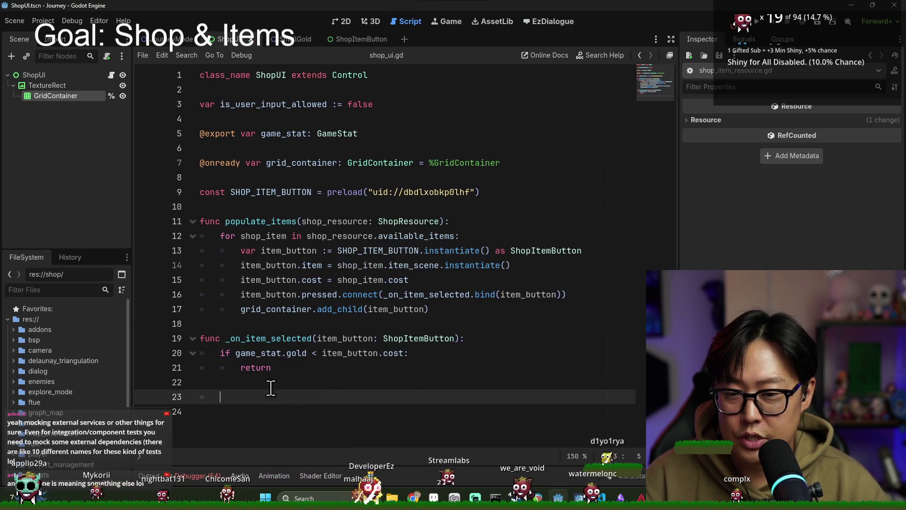
click(283, 406)
key(Up)
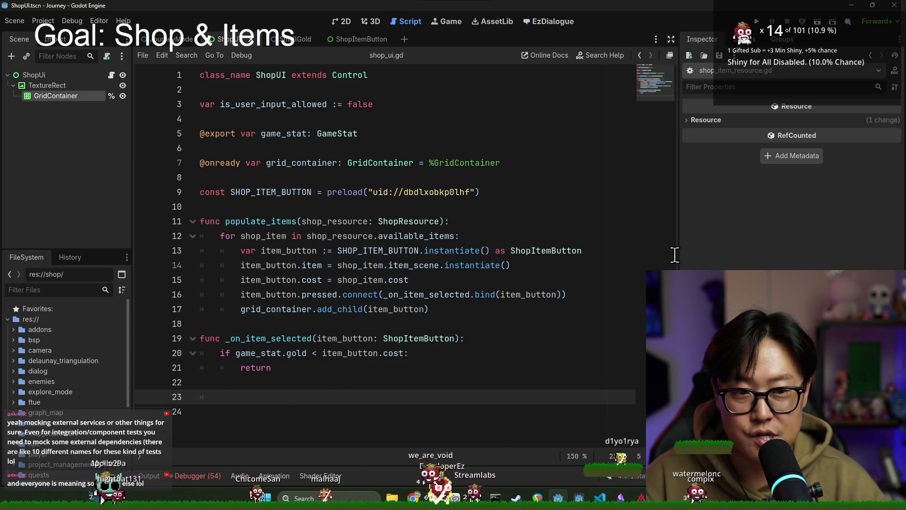
drag(678, 253, 685, 253)
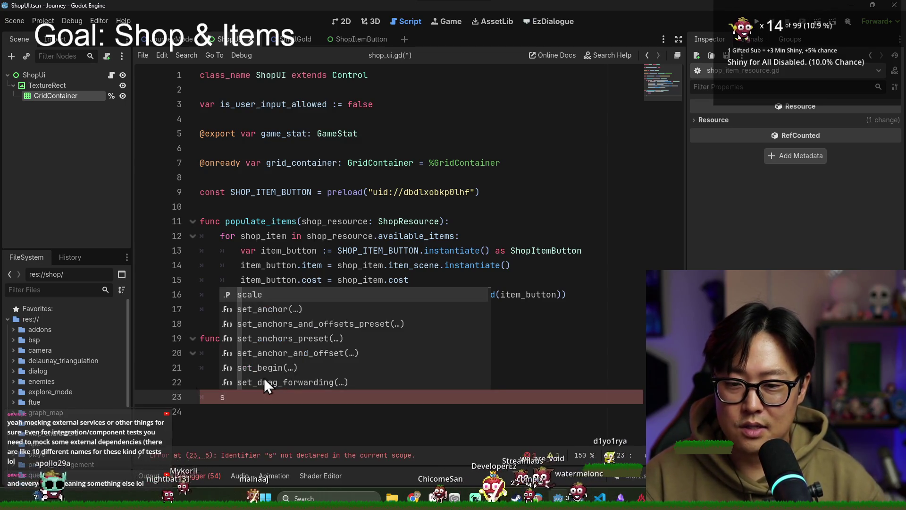
- Replace the stray 's' on line 23 with game_stat.spend_gold(item_button.cost)
key(Escape)
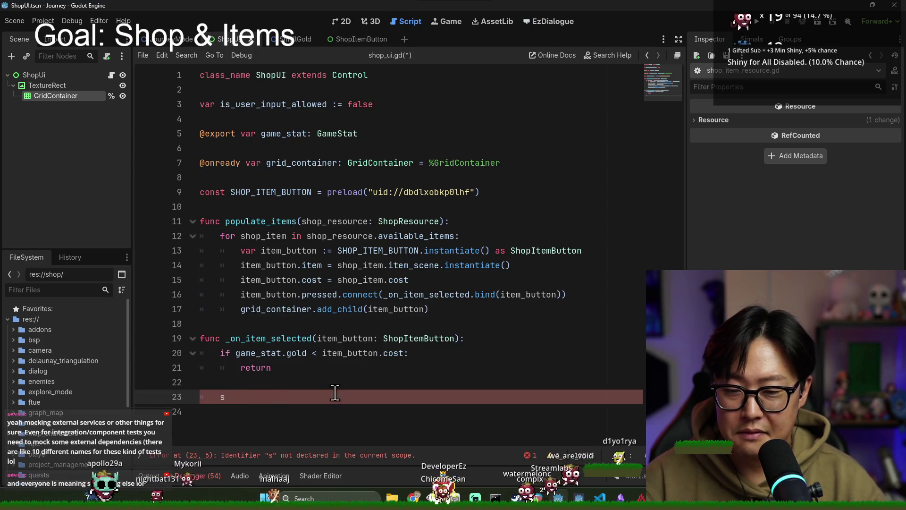
double_click(260, 358)
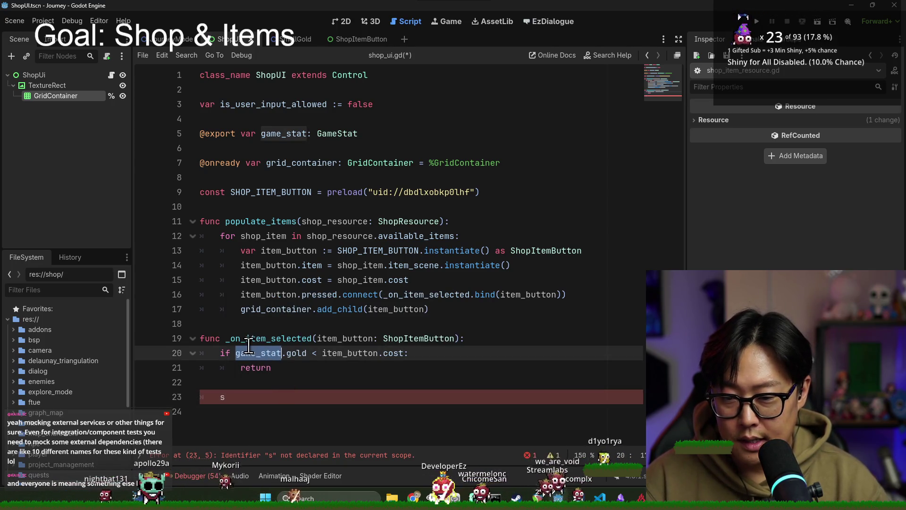
click(262, 388)
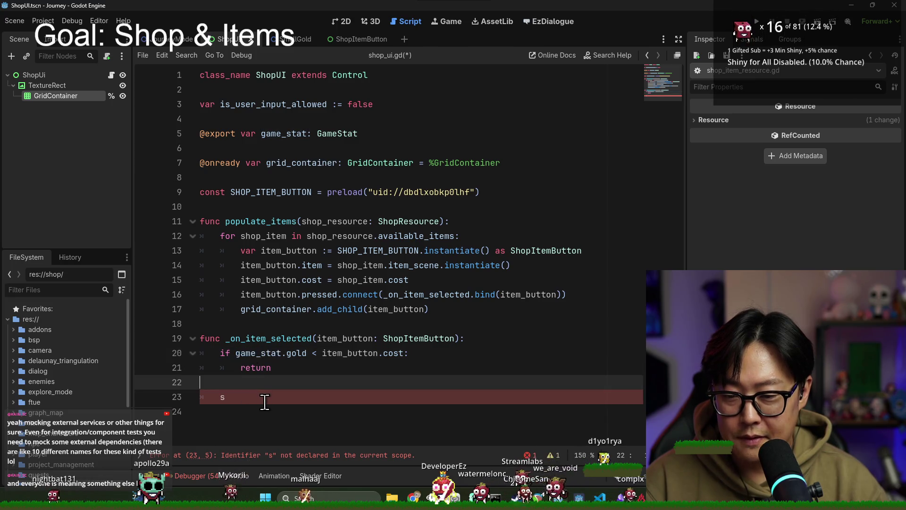
click(264, 398)
key(BackSpace)
text(game_st)
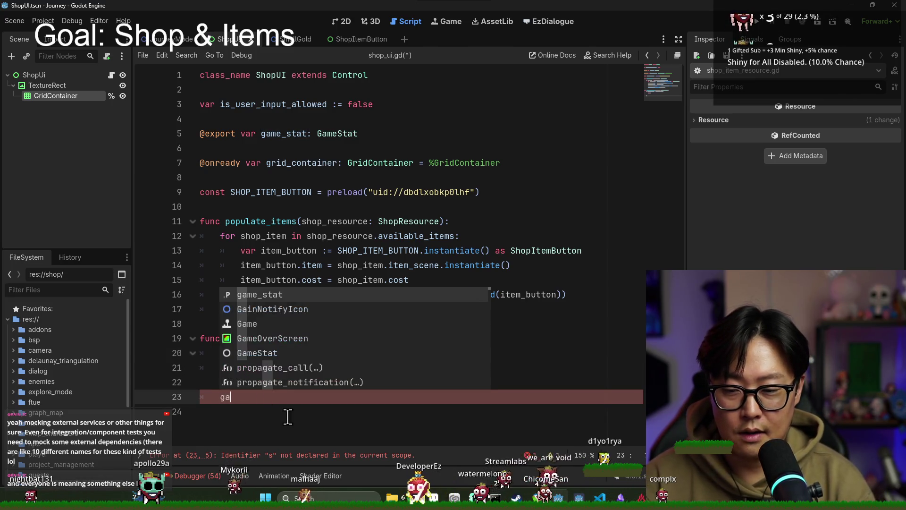
key(Return)
text(.spe)
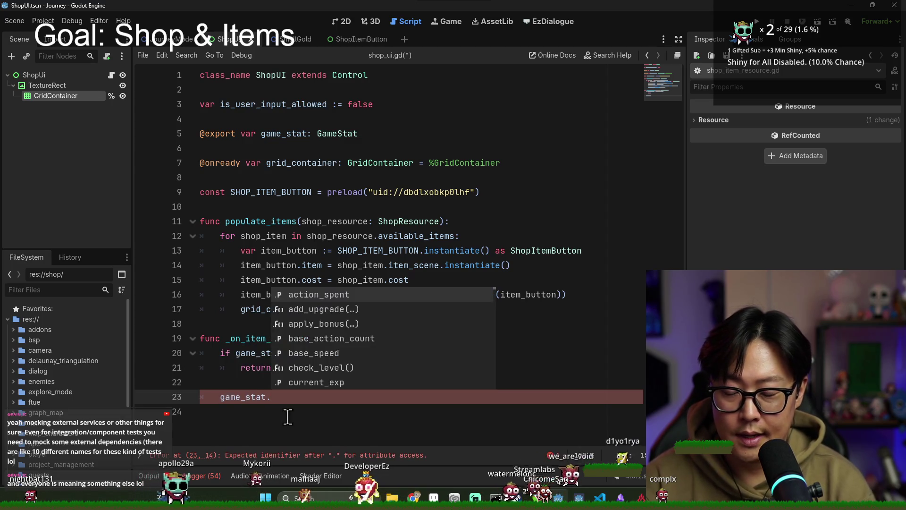
text(nd_g)
key(Return)
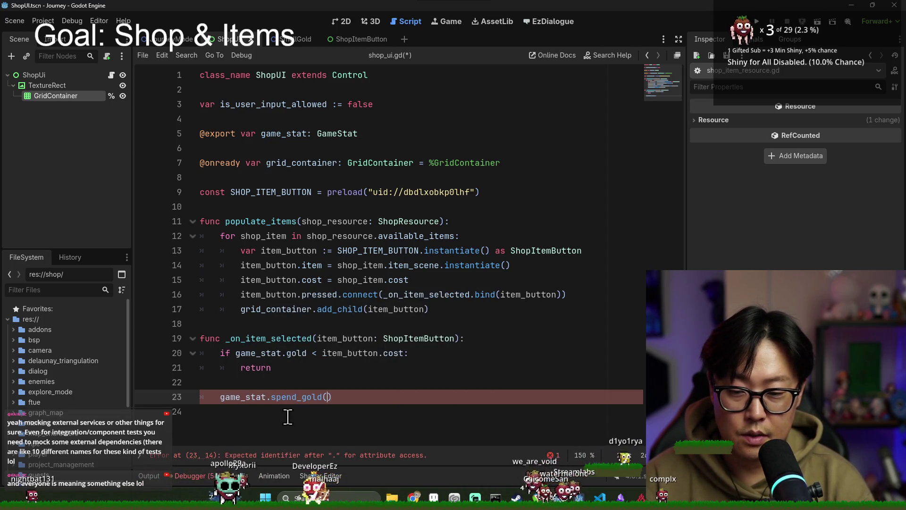
text(item_button.c)
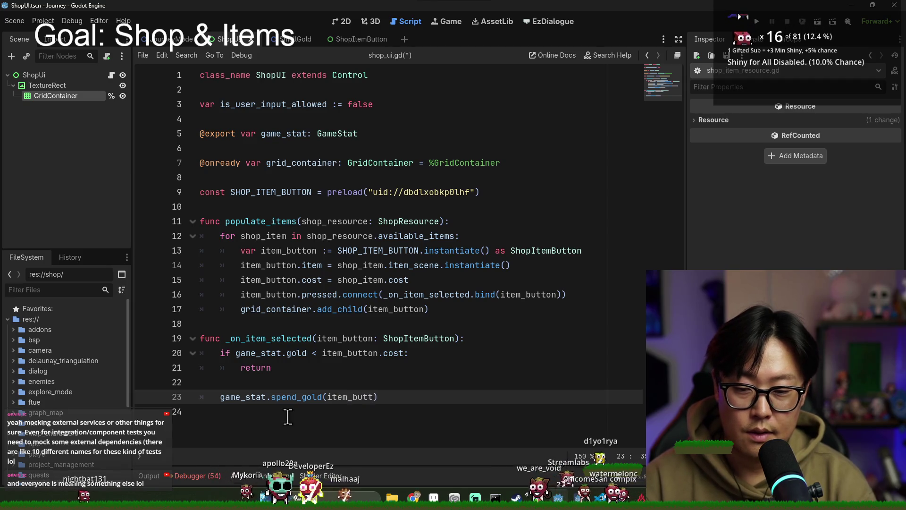
double_click(289, 397)
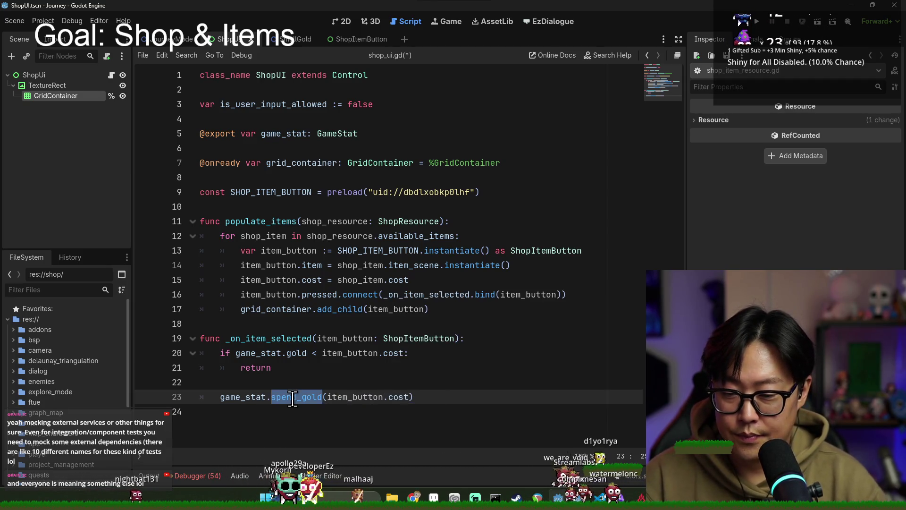
- Open game_stat.gd and start a func spend_gold(amount: int): after the constants
ctrl+click(337, 135)
scroll(264, 236, down, 1)
scroll(264, 236, down, 15)
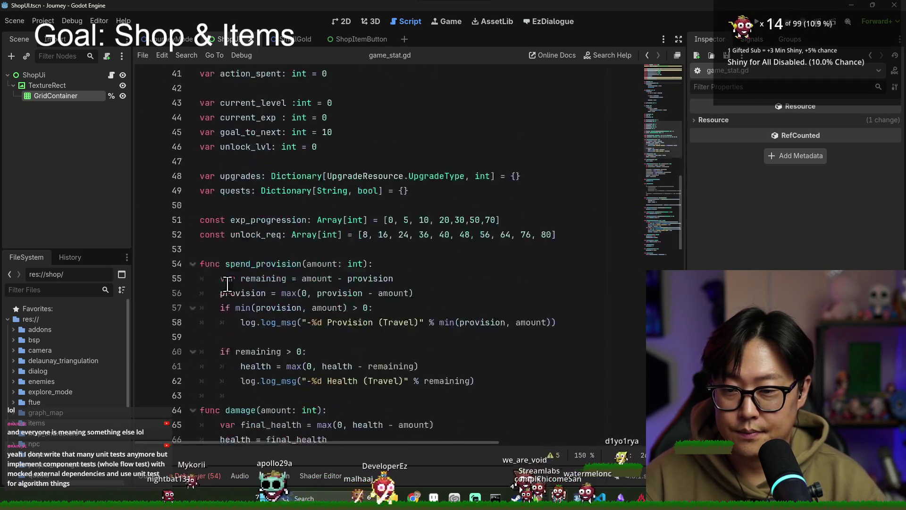
scroll(242, 267, up, 2)
scroll(235, 129, up, 1)
click(377, 177)
key(Return)
key(Return)
key(Up)
text(func spend_gold(amou)
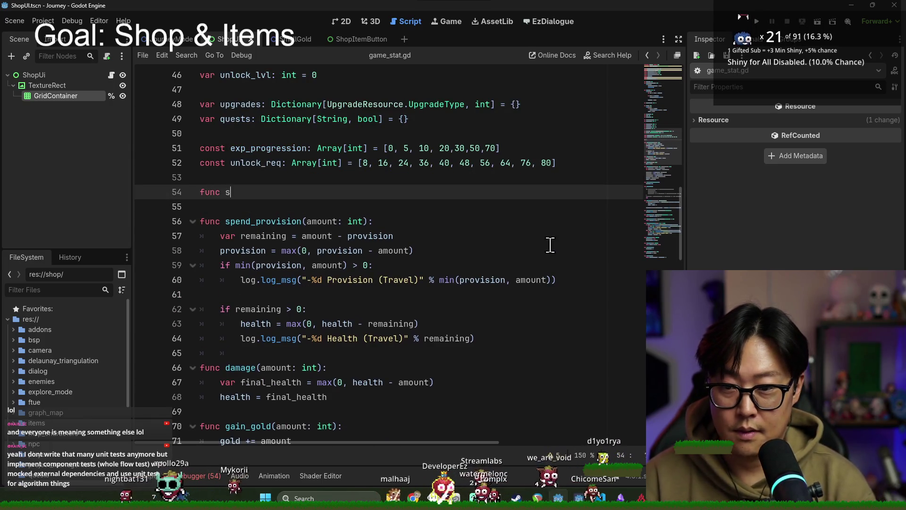
text(nt: int))
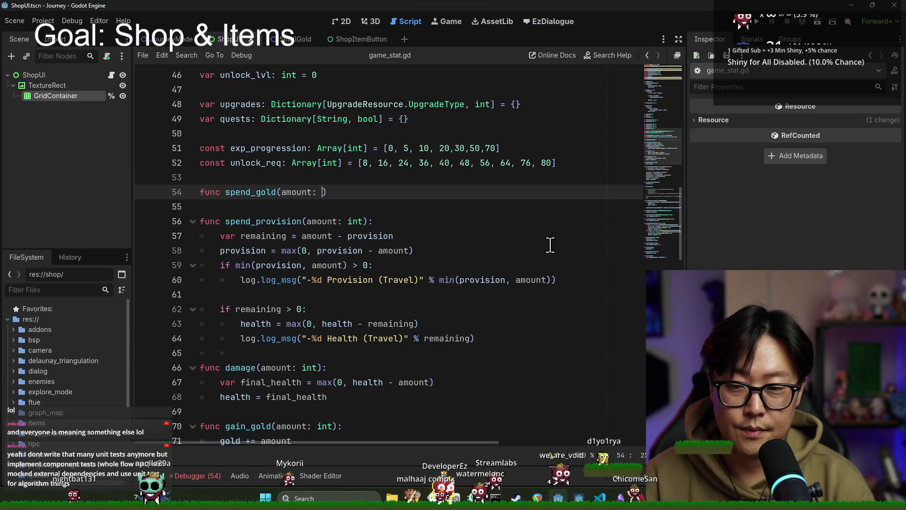
text(:)
key(Return)
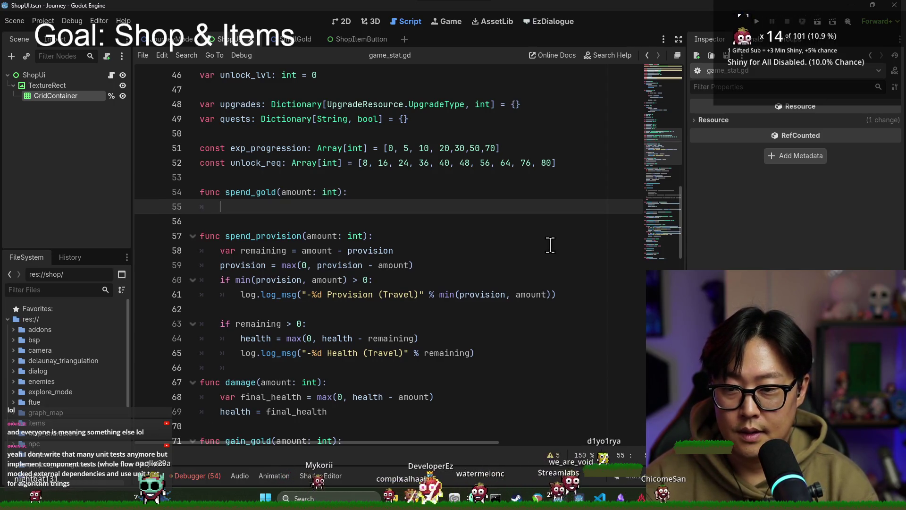
- Write the spend_gold body as gold -= amount and save the script
scroll(359, 224, up, 2)
scroll(366, 226, down, 2)
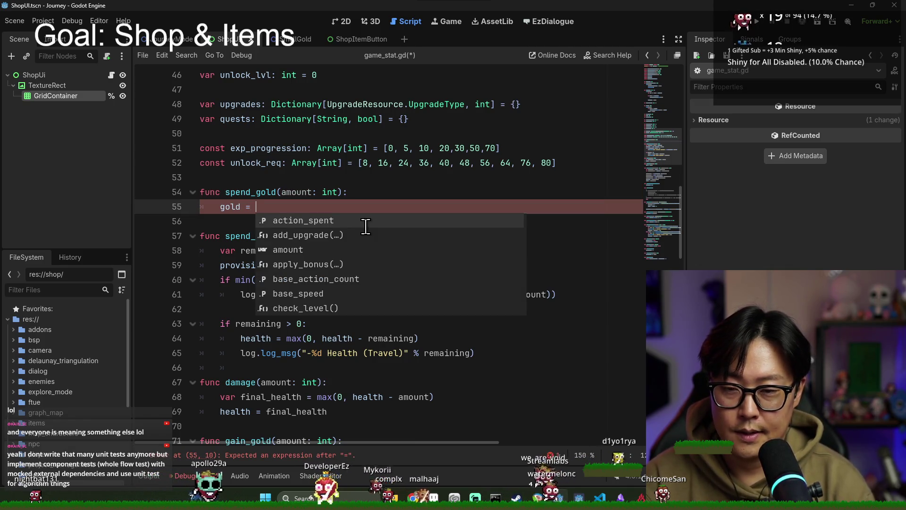
key(shift+Home)
text(var final_go)
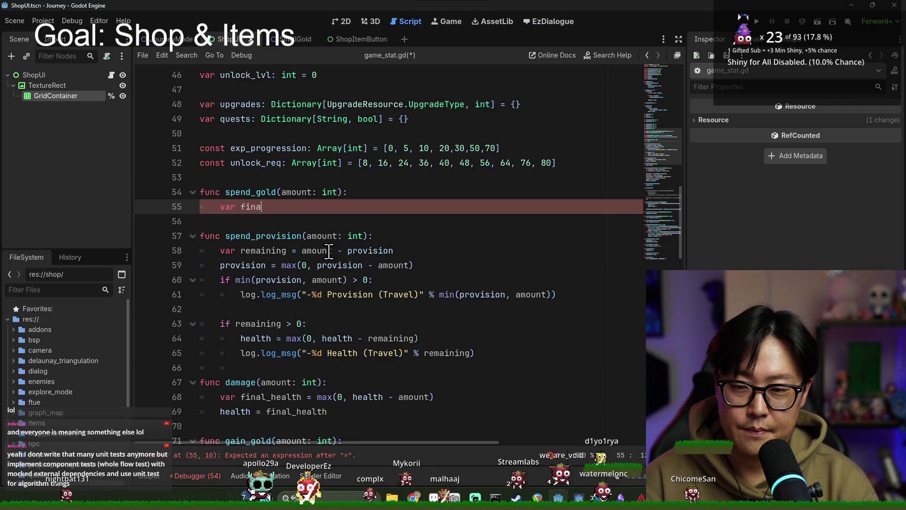
text(ld = min()
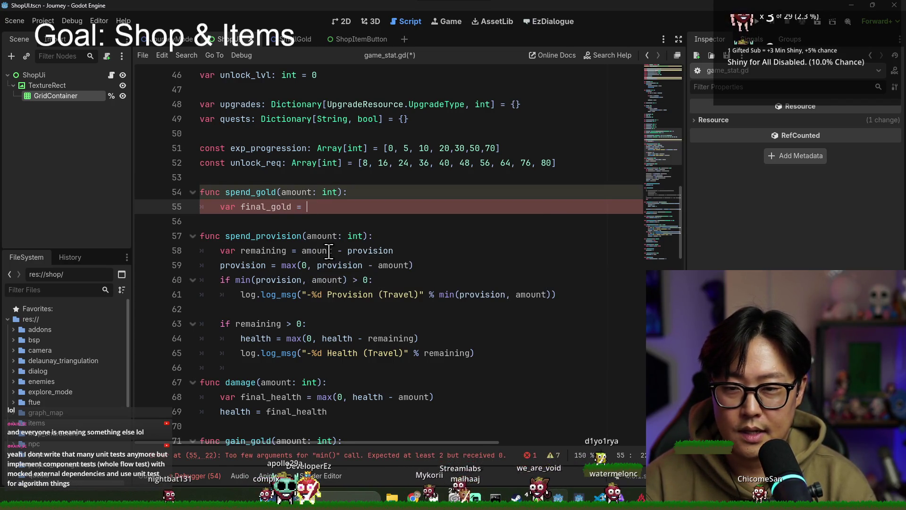
key(shift+Home)
text(goild = )
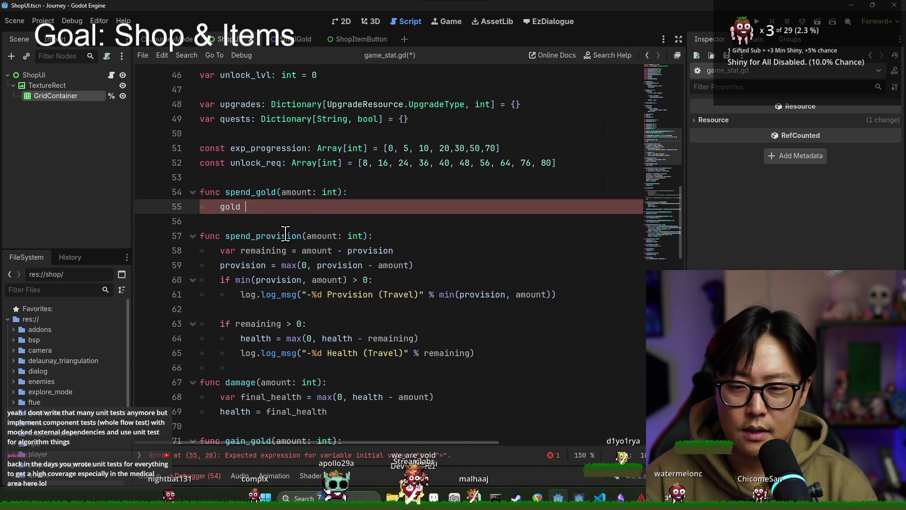
text(d = gold -)
key(BackSpace)
key(BackSpace)
key(BackSpace)
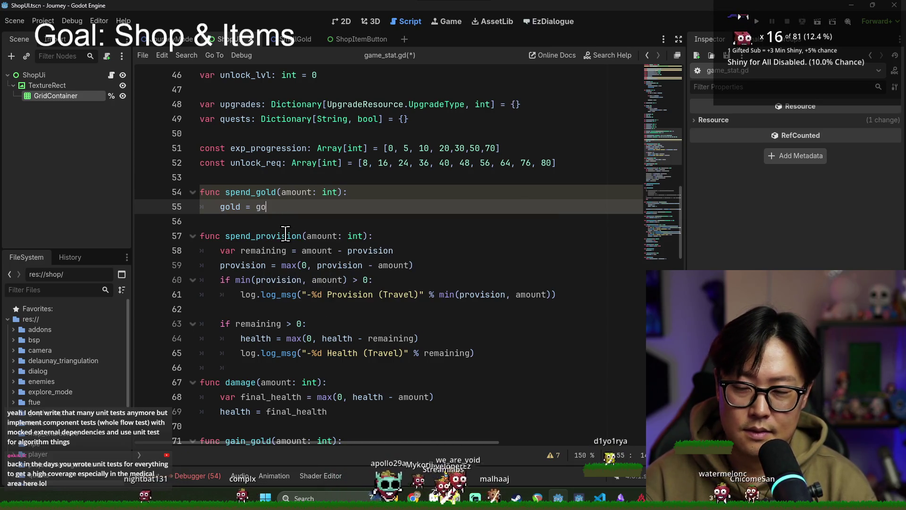
text(-= amount)
key(ctrl+s)
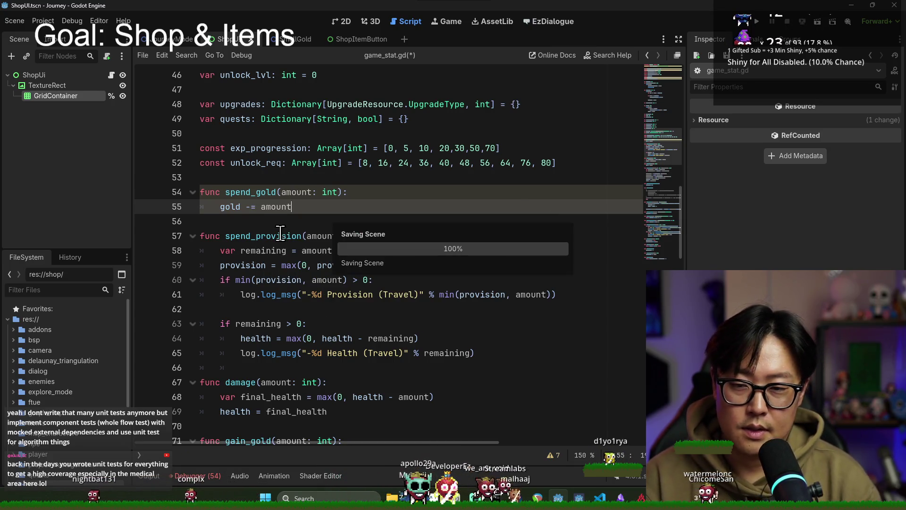
- Go back to shop_ui.gd with the caret on empty line 6
key(alt+Left)
click(295, 324)
click(400, 148)
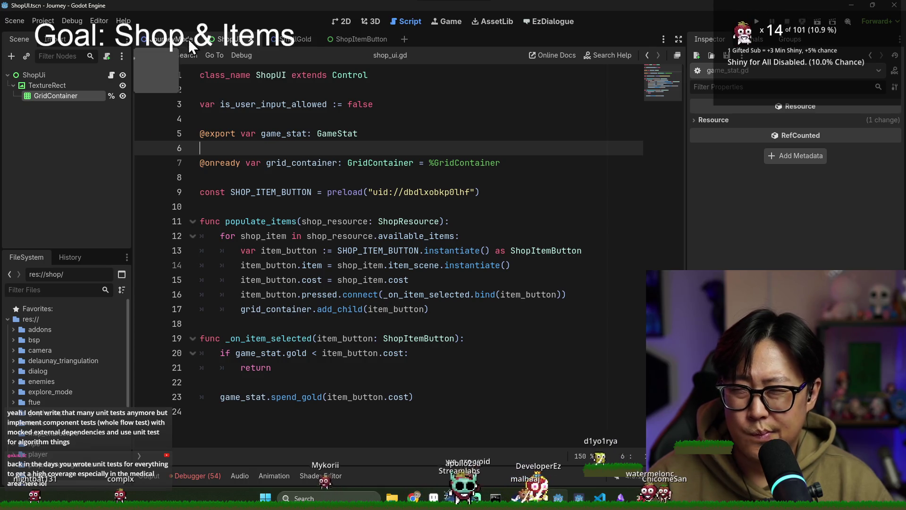
- Add a game_stat.gain_item() call below the spend_gold call on line 23
double_click(280, 397)
click(412, 397)
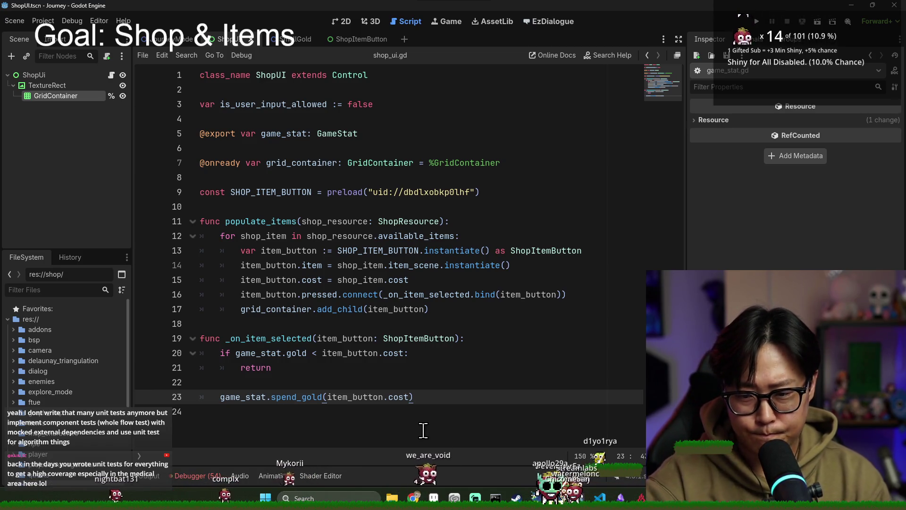
click(297, 397)
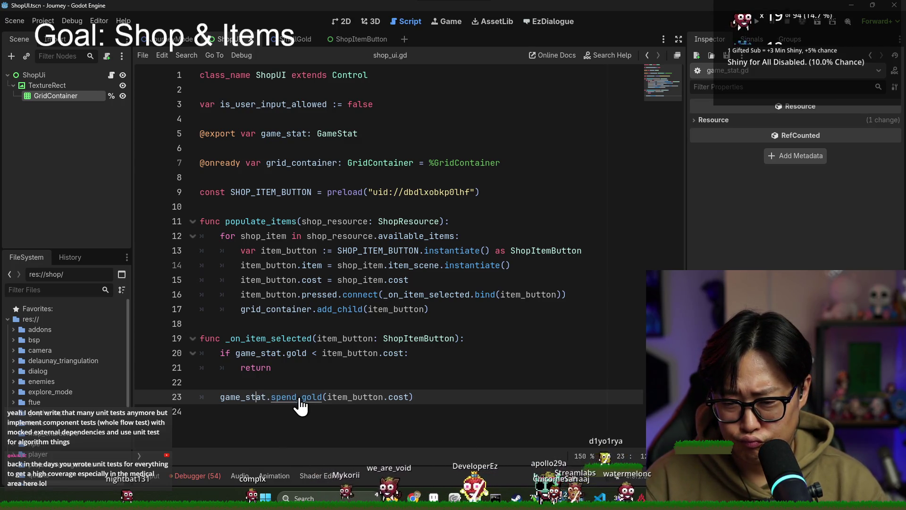
click(435, 398)
key(Return)
text(game_stat.gain_)
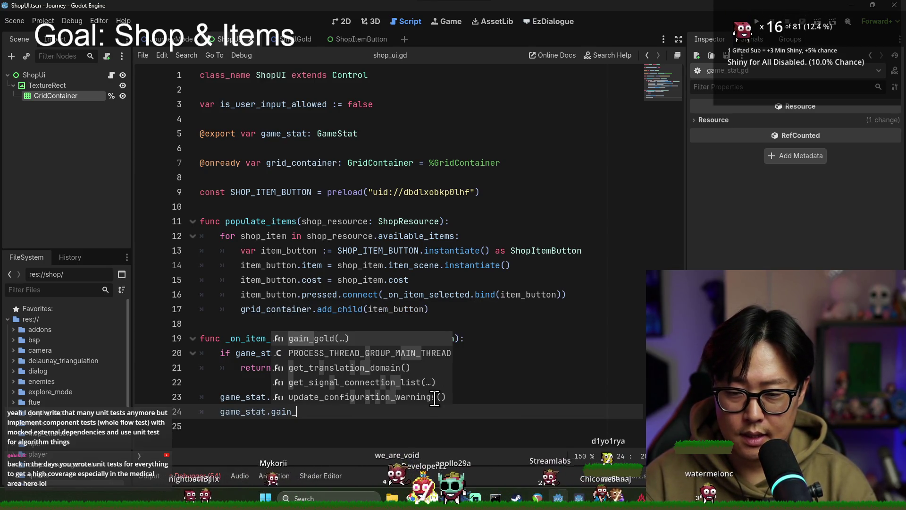
text(item())
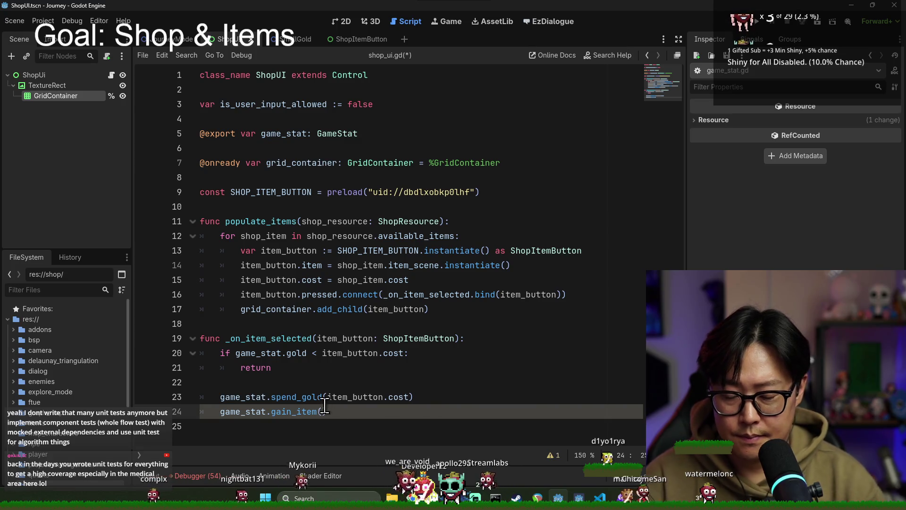
- Pass item_button.item as the gain_item argument and save shop_ui.gd
double_click(346, 397)
key(ctrl+c)
click(323, 411)
key(ctrl+v)
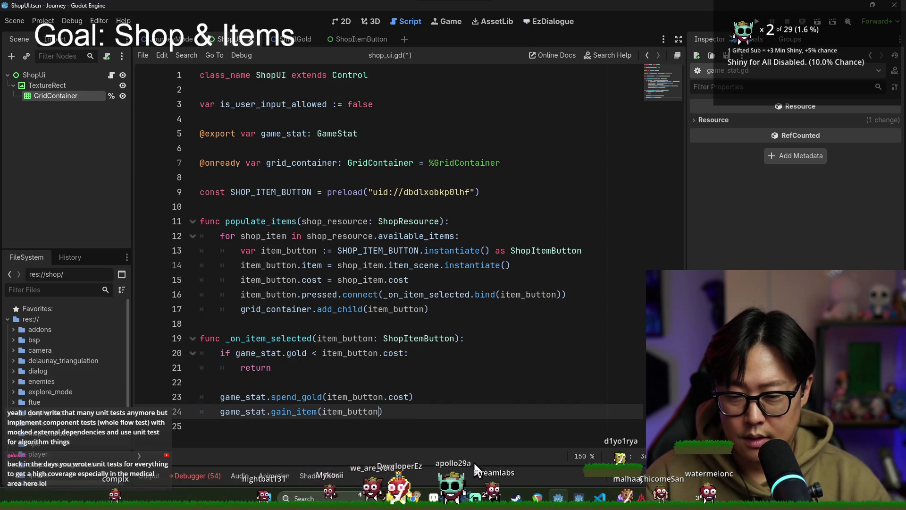
text(.)
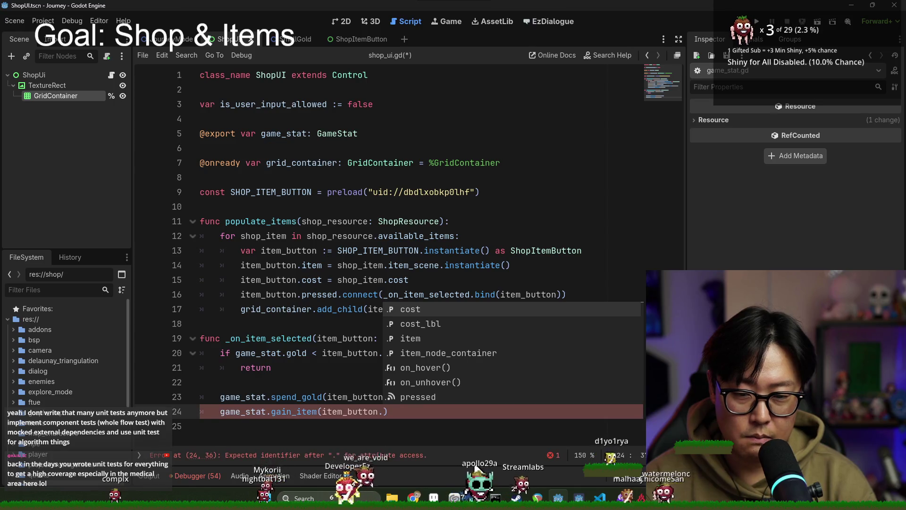
text(item)
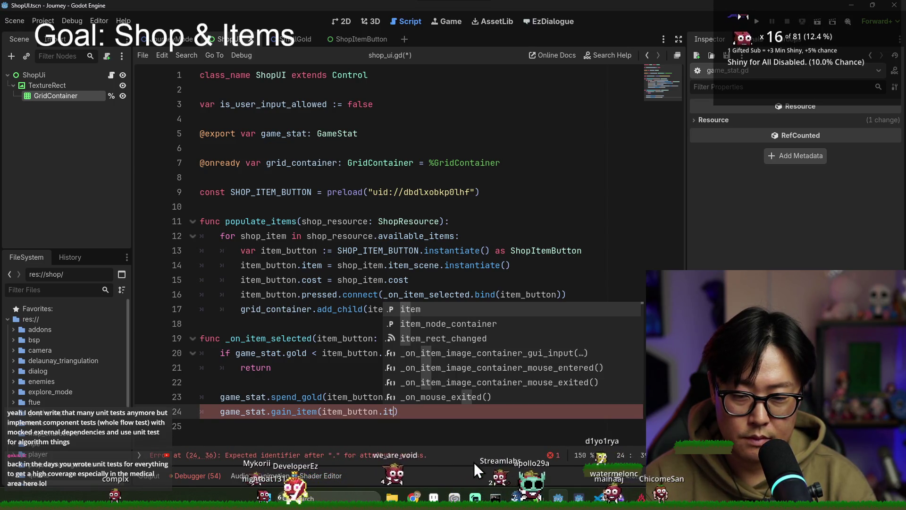
key(ctrl+s)
- Open game_stat.gd from the GameStat type name on line 5
double_click(249, 411)
double_click(292, 411)
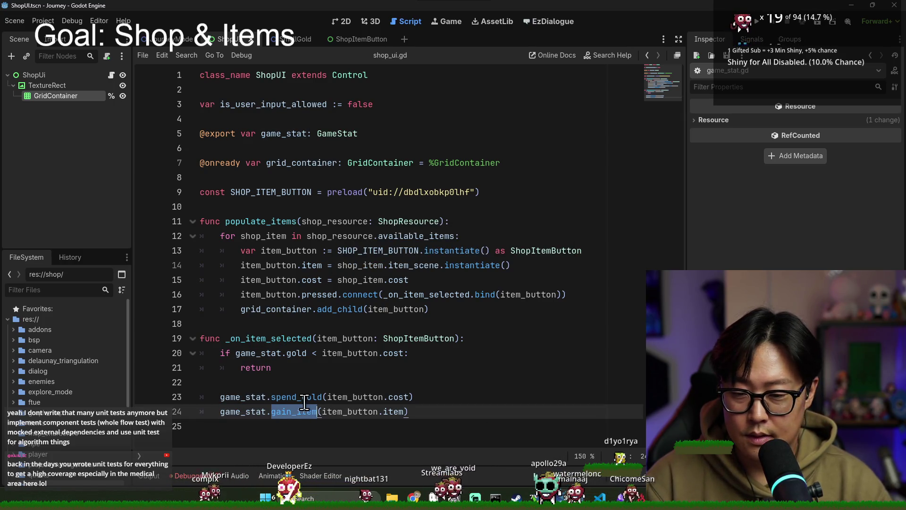
ctrl+click(336, 136)
ctrl+click(336, 136)
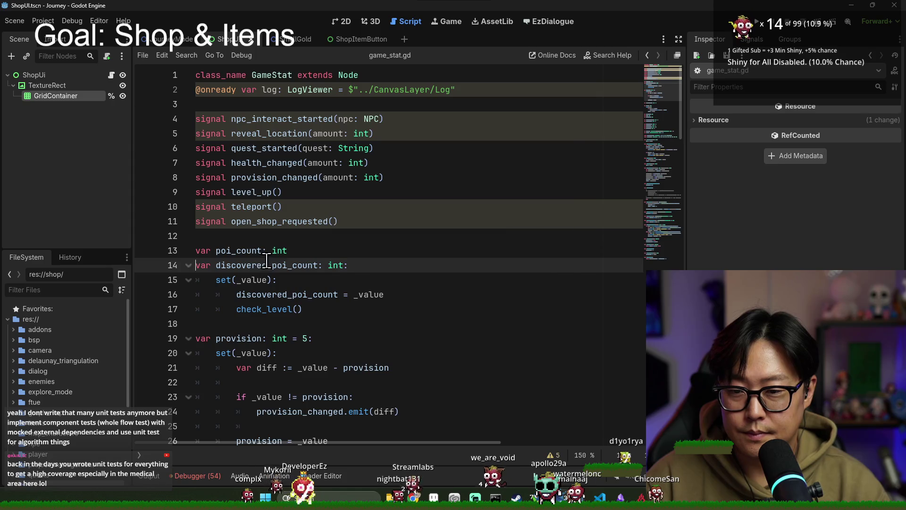
- Declare 'var items: Array[ItemNodd]' below the quests dictionary and save the script
scroll(293, 265, down, 7)
scroll(288, 268, down, 5)
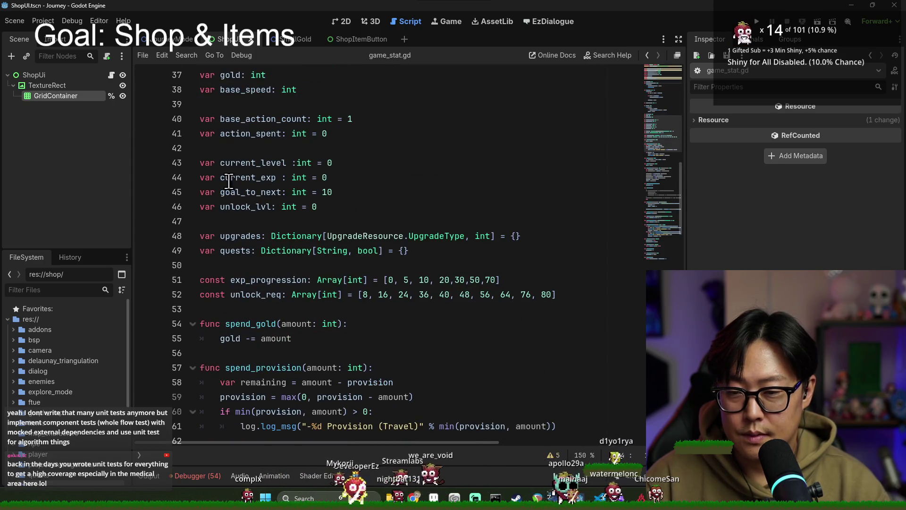
click(255, 294)
click(260, 310)
click(468, 251)
key(Return)
text(var items: )
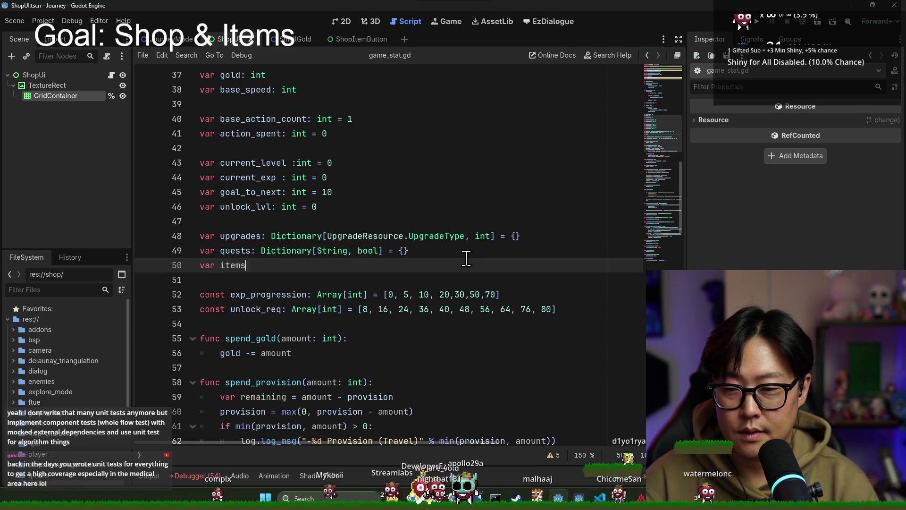
text(Array)
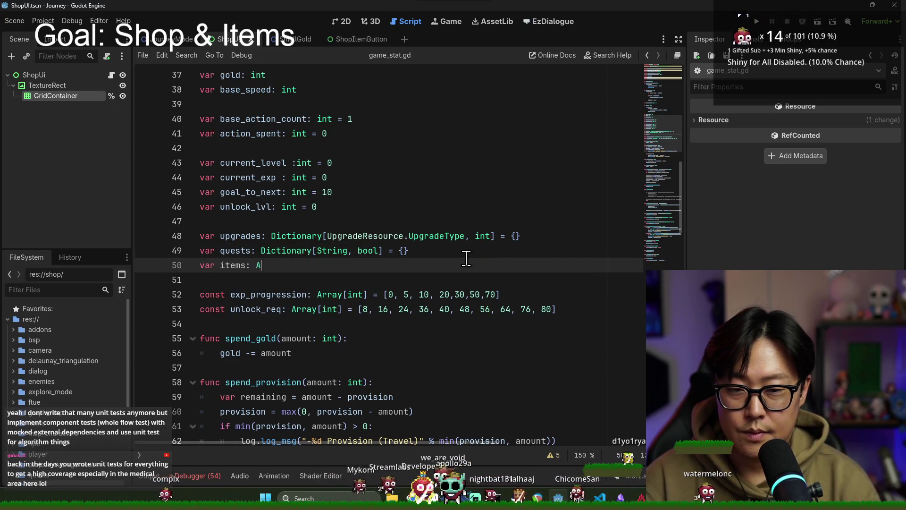
text([ItemNodd)
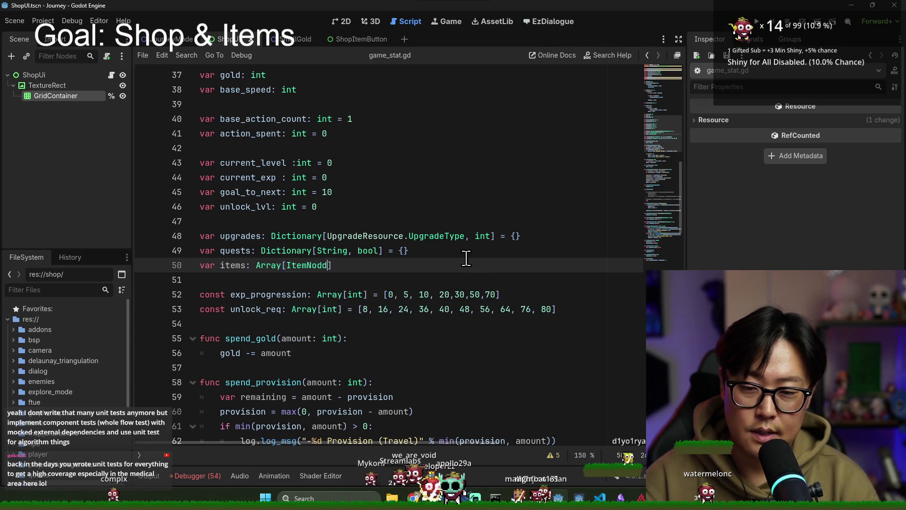
text(])
key(ctrl+s)
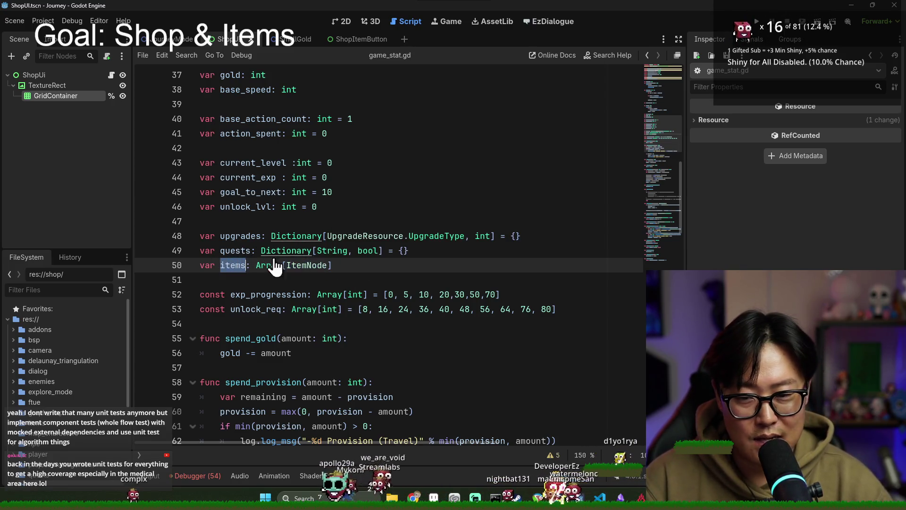
- Search the script for gain_gold to locate that function
scroll(370, 218, up, 1)
scroll(370, 219, down, 20)
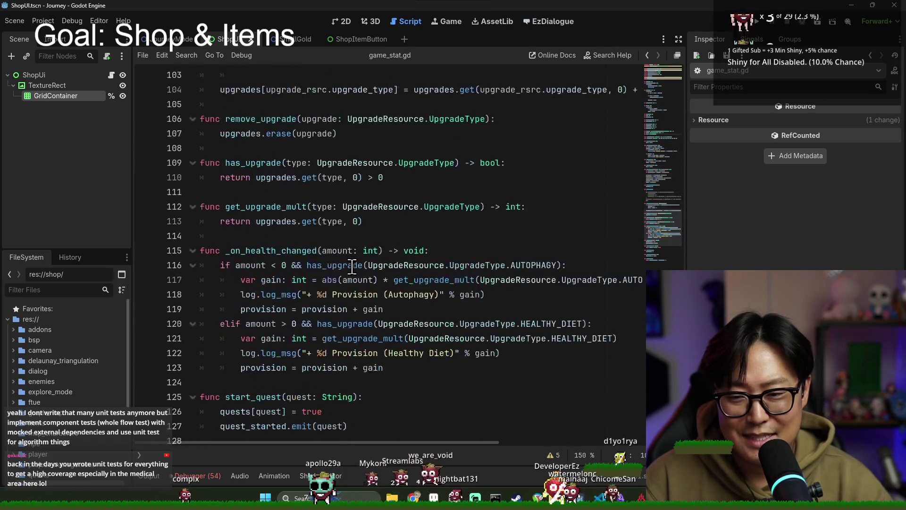
scroll(372, 270, down, 4)
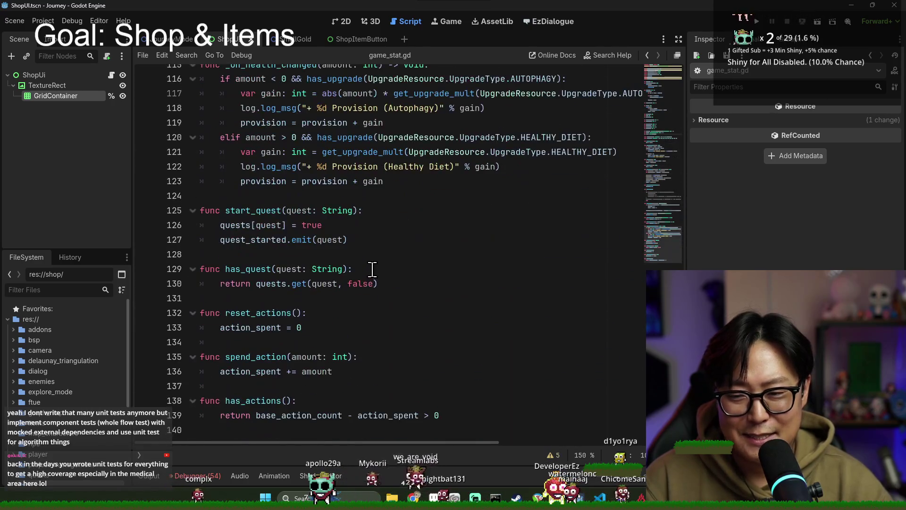
click(297, 388)
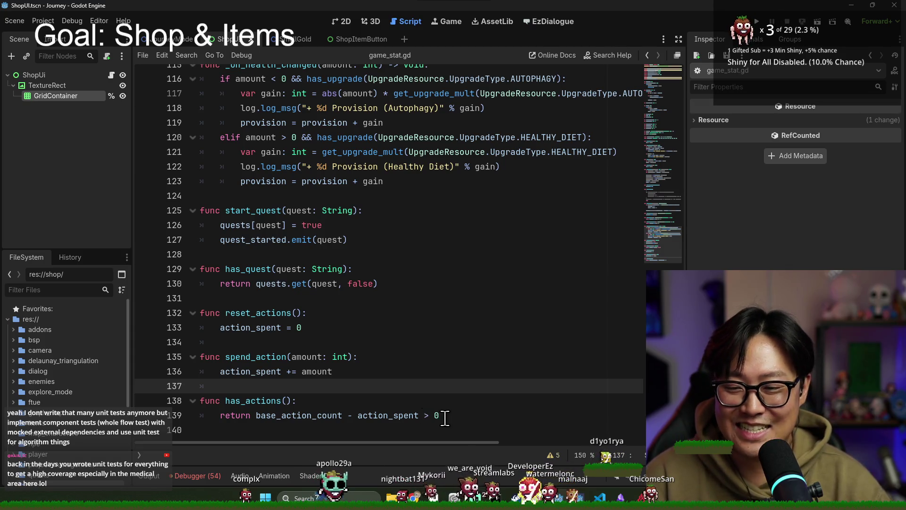
click(461, 416)
scroll(553, 429, up, 15)
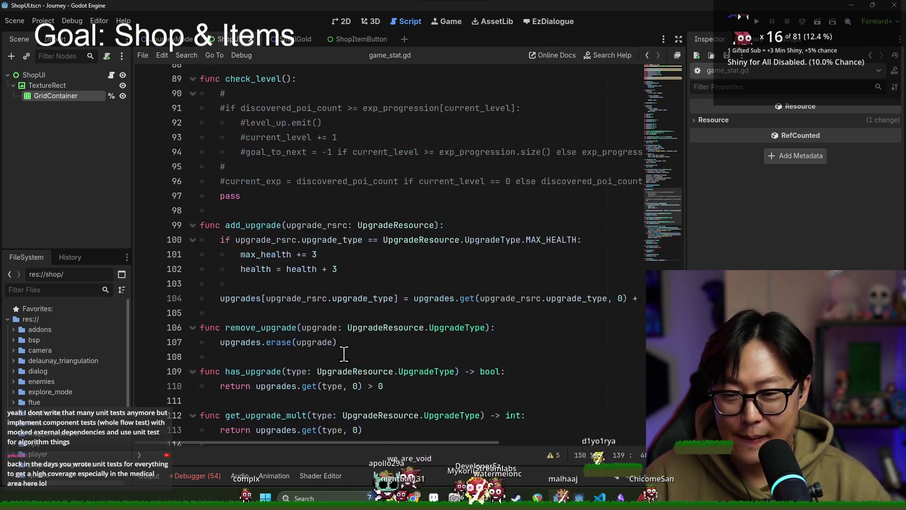
key(ctrl+f)
text(gain)
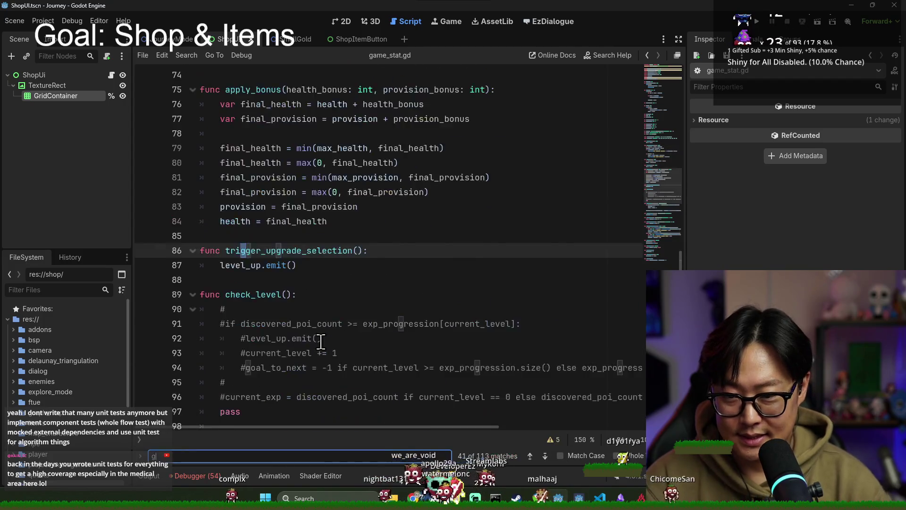
key(Return)
text(_gold)
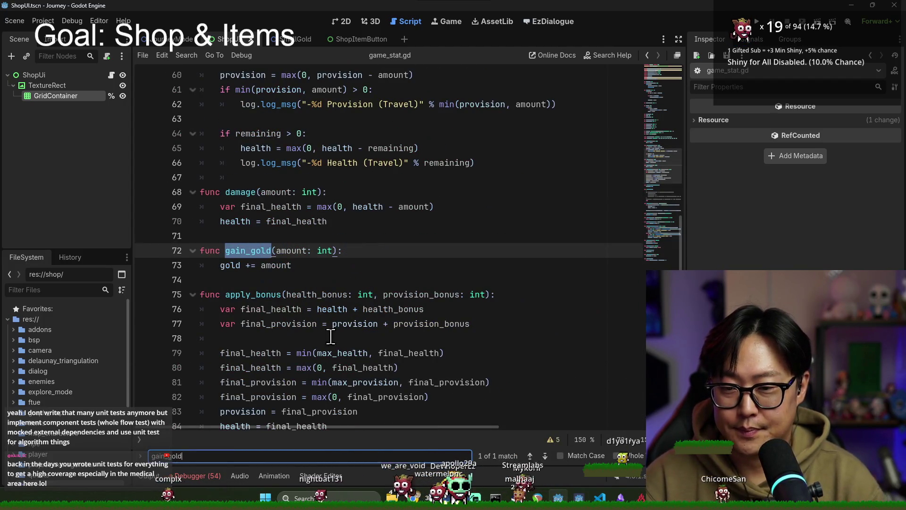
- Declare func gain_item(item: ItemNode): on a new line below gain_gold
click(328, 274)
key(Return)
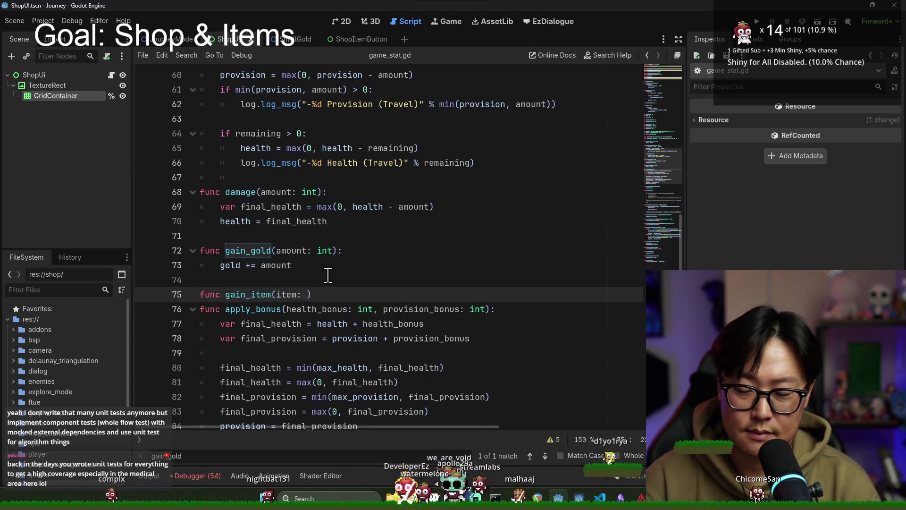
text():)
key(Return)
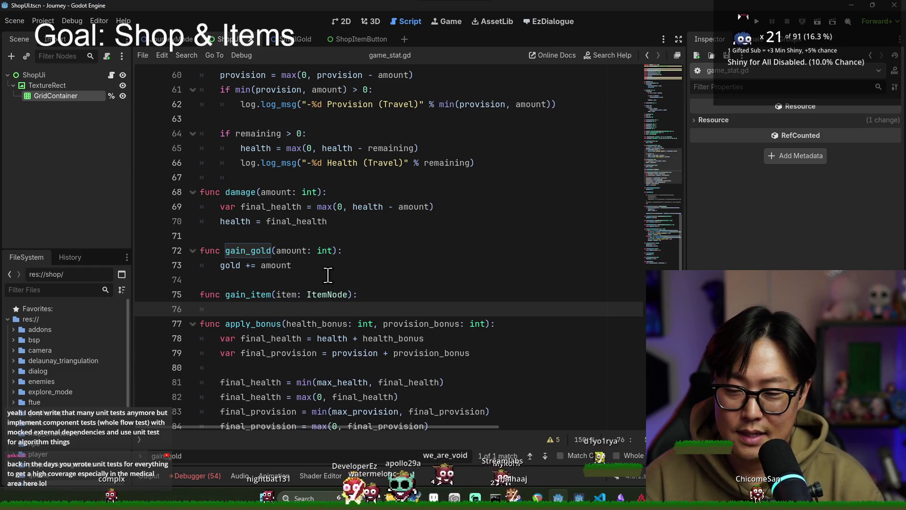
key(Return)
click(273, 309)
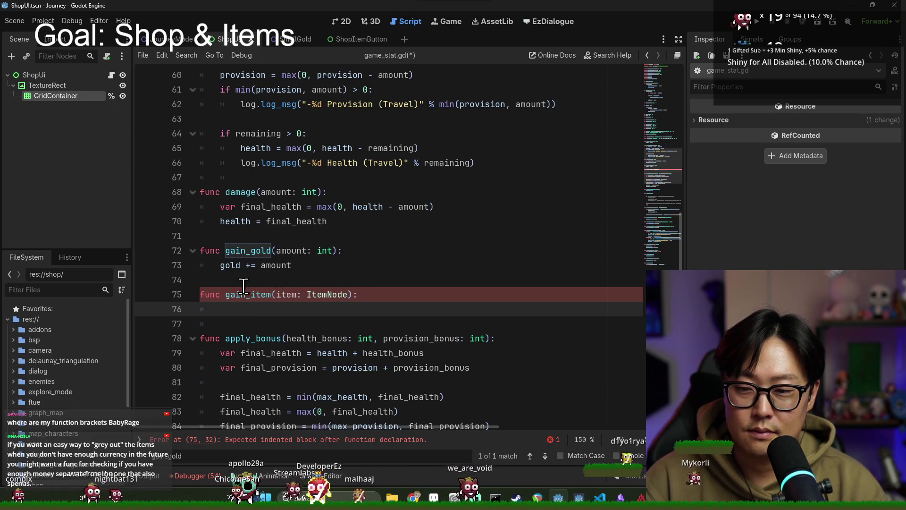
- Write a has_sufficient_gold(amount: int) -> bool header under gain_item, then select the stub
key(Up)
key(Up)
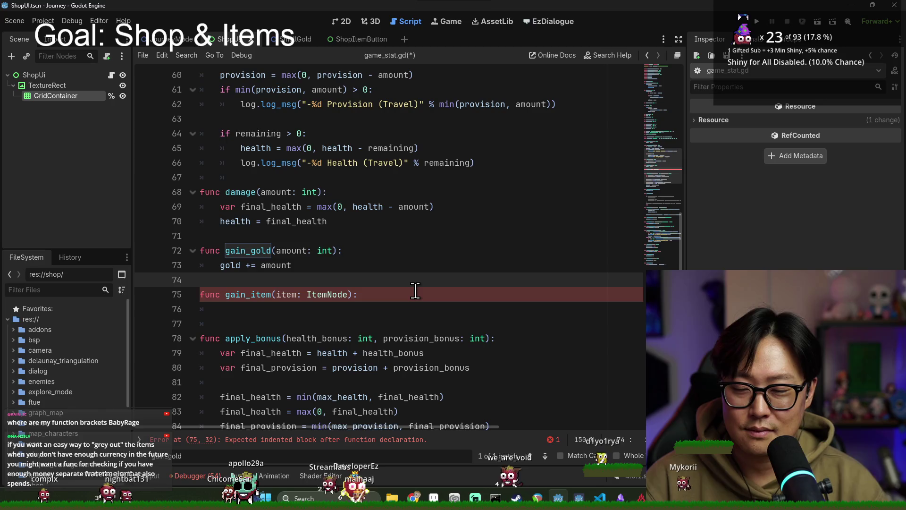
click(246, 313)
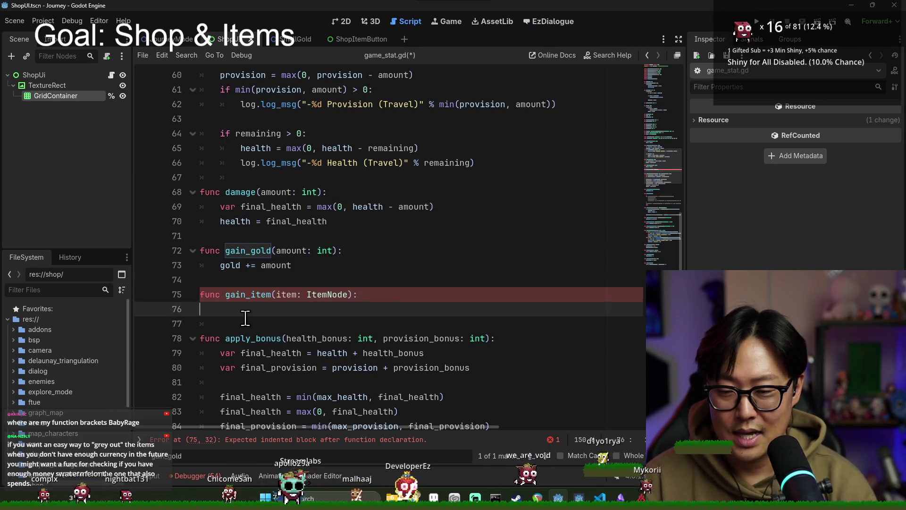
key(Return)
text(func has_sufficient_gold()
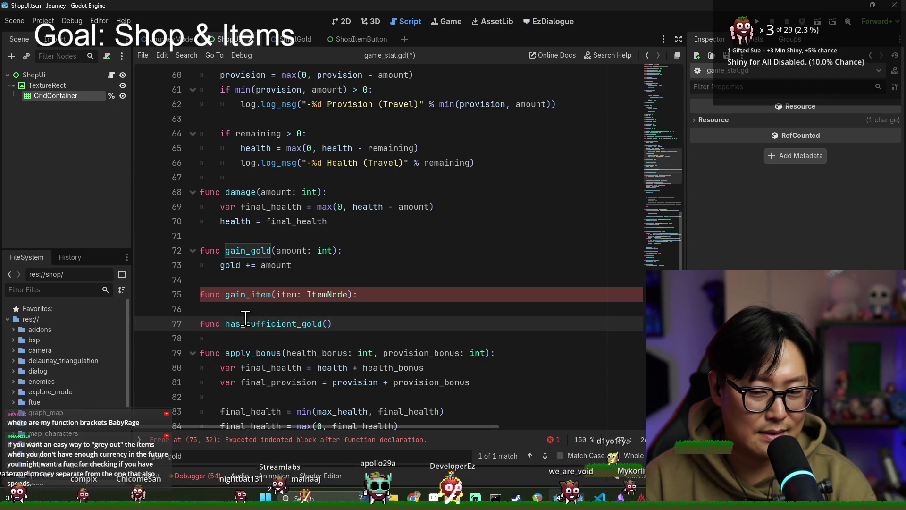
text(: int)
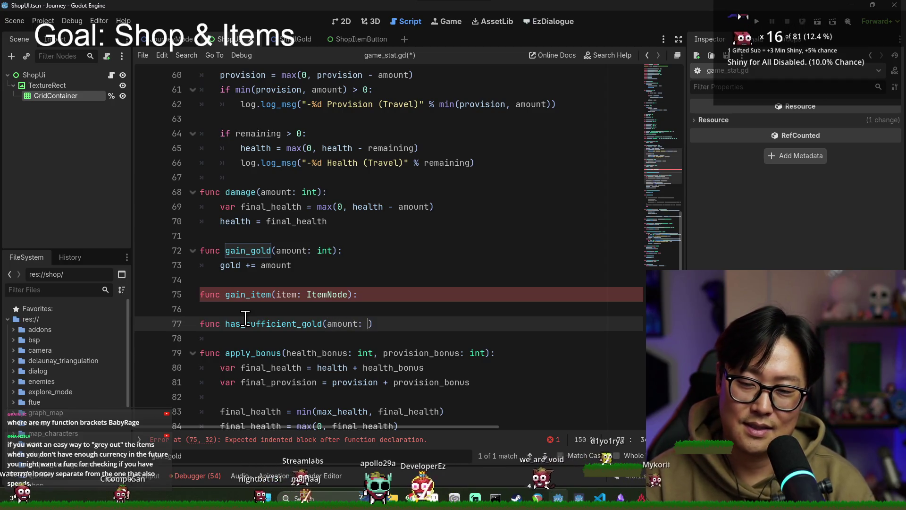
text():)
key(Return)
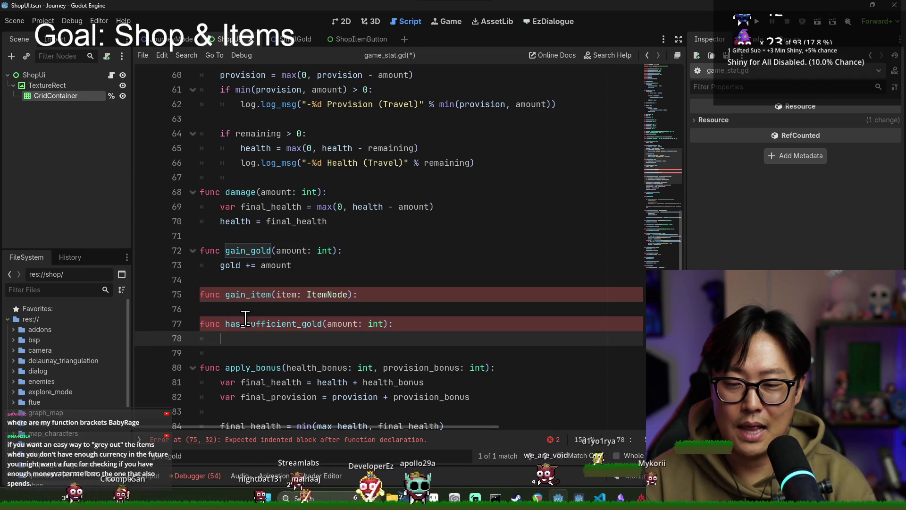
click(387, 324)
text(-)
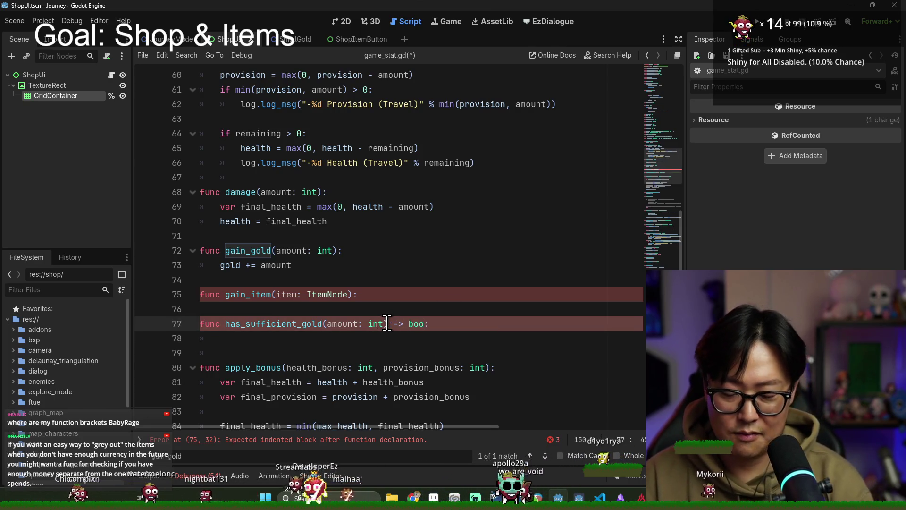
text(l)
click(317, 336)
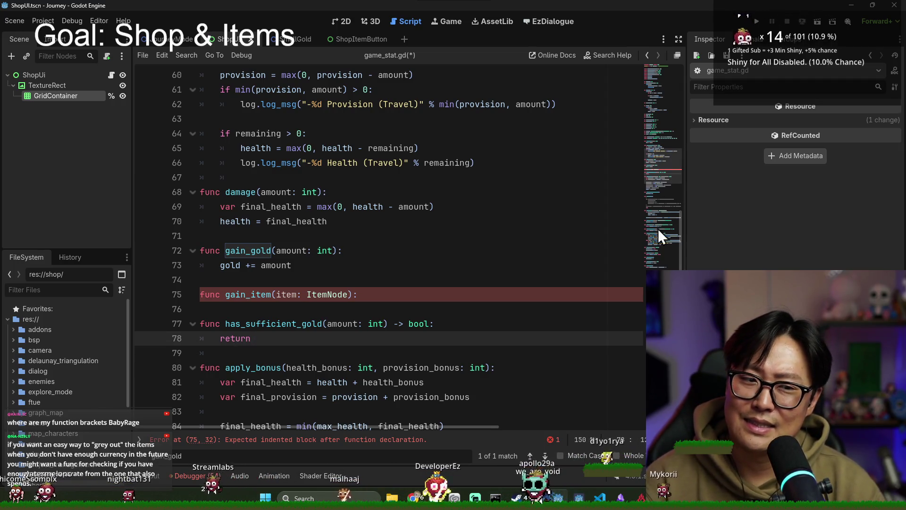
drag(263, 338, 263, 311)
- Delete the has_sufficient_gold stub, make gain_item call items.push_back(item), and save
key(BackSpace)
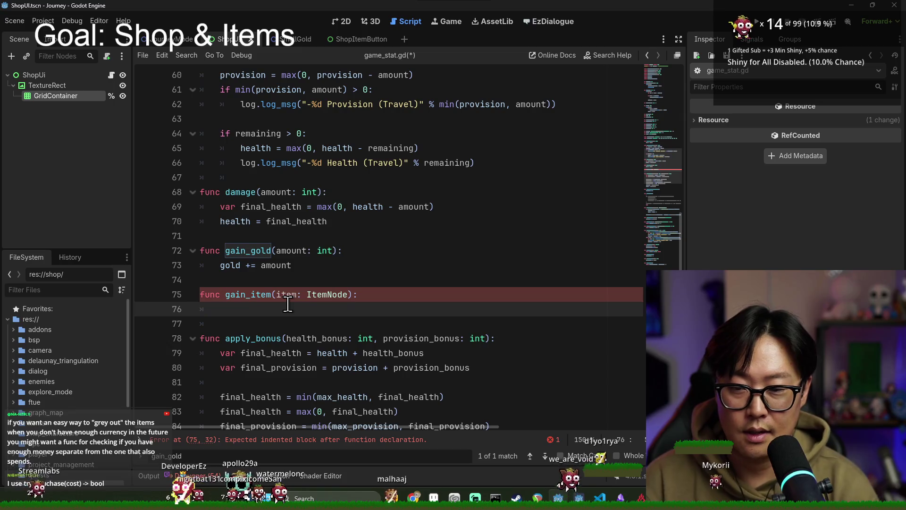
text(items.pu)
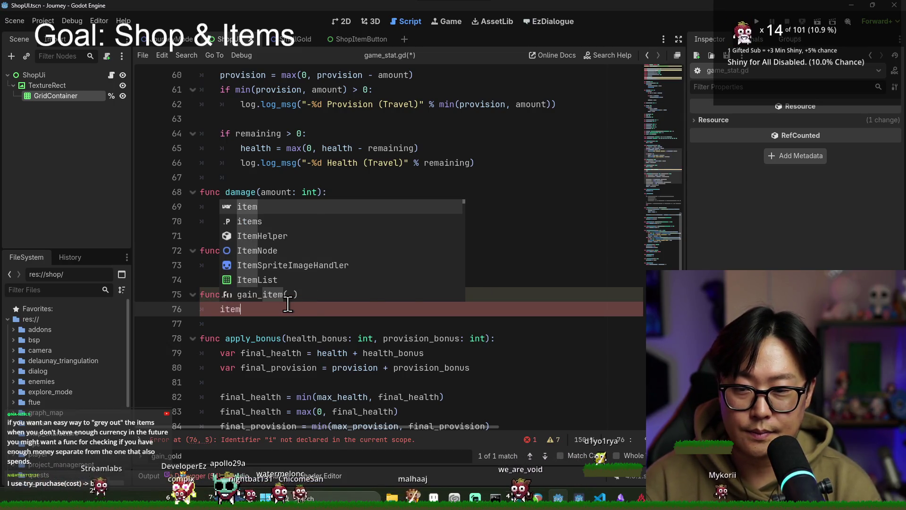
text(sh_)
key(Return)
text(item)
key(ctrl+s)
- Switch back to the shop_ui.gd script
click(378, 353)
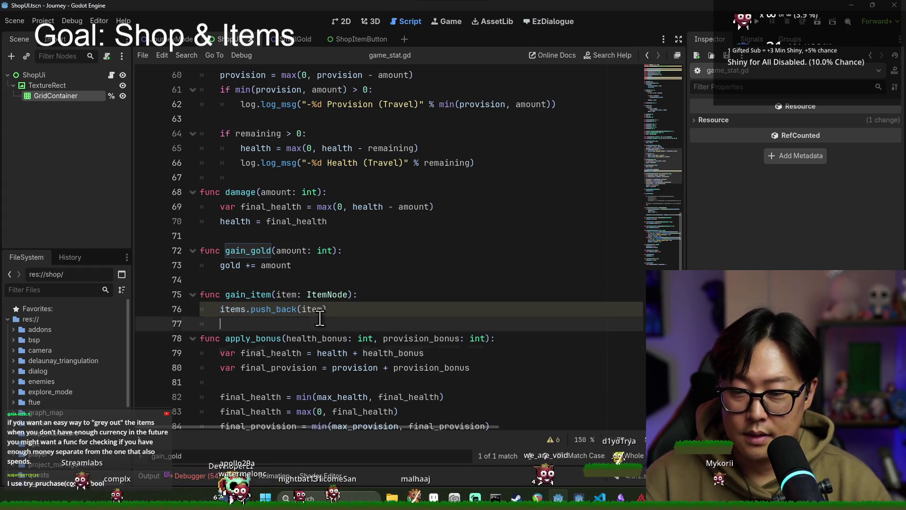
click(253, 207)
key(alt+Left)
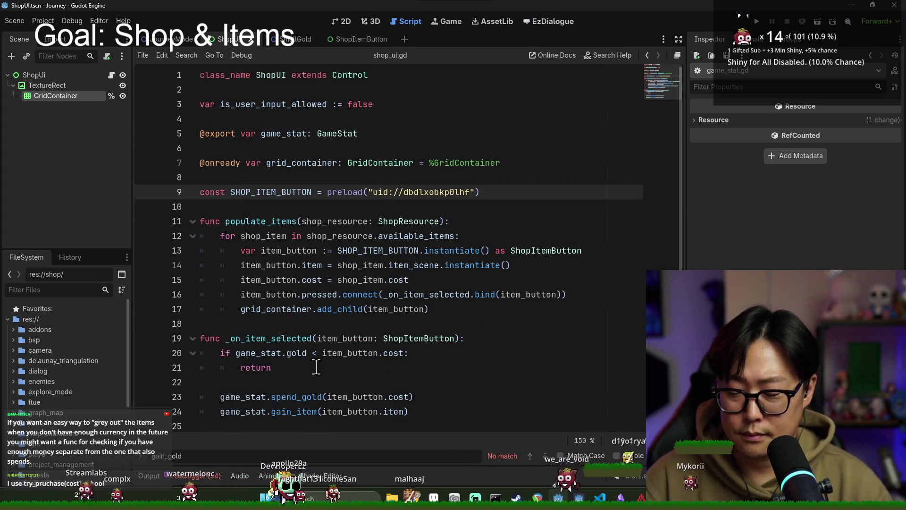
- Save shop_ui.gd and review its errors and warnings list in the Debugger
click(325, 294)
key(ctrl+s)
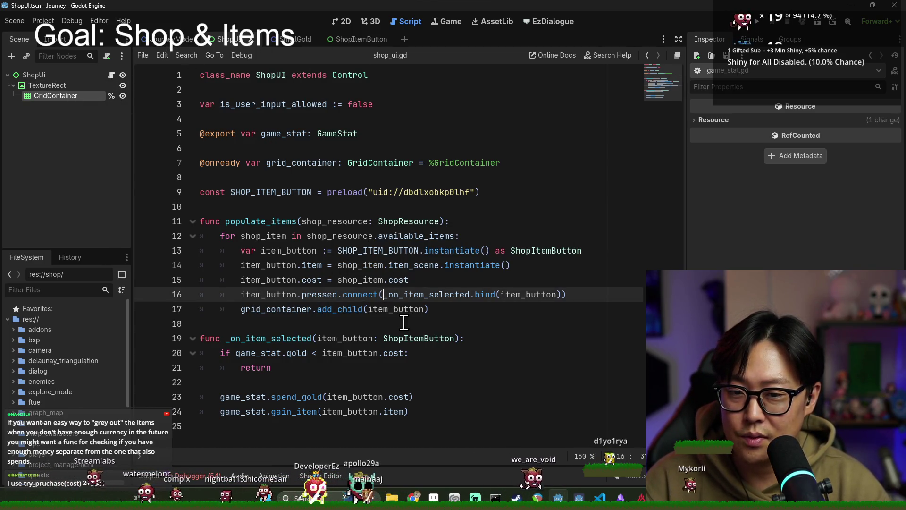
click(198, 474)
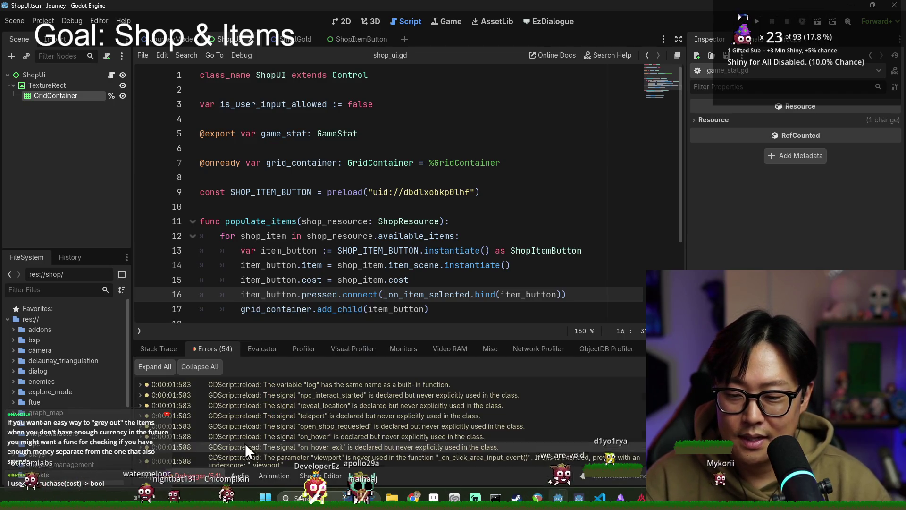
click(409, 279)
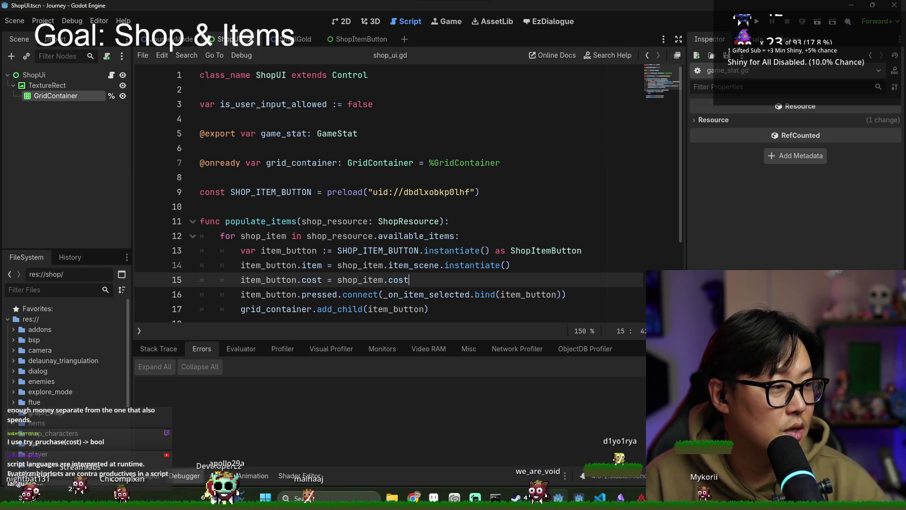
click(357, 219)
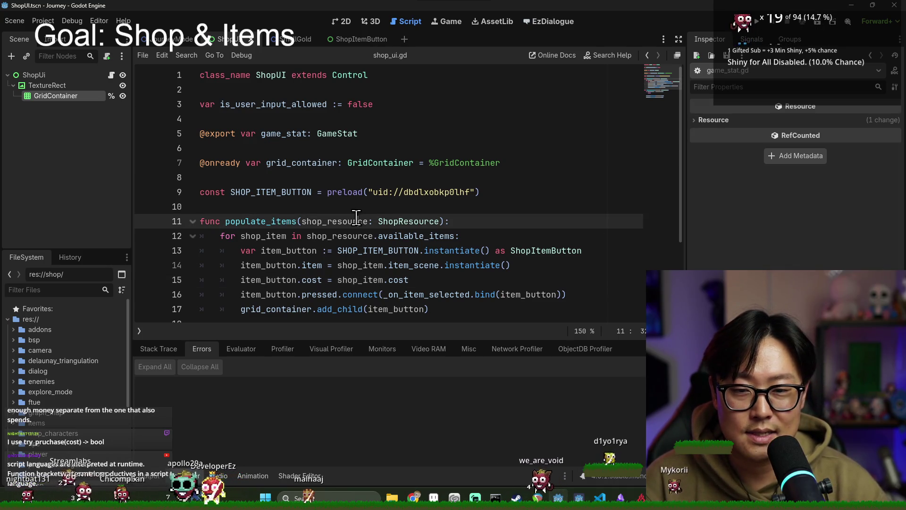
click(349, 206)
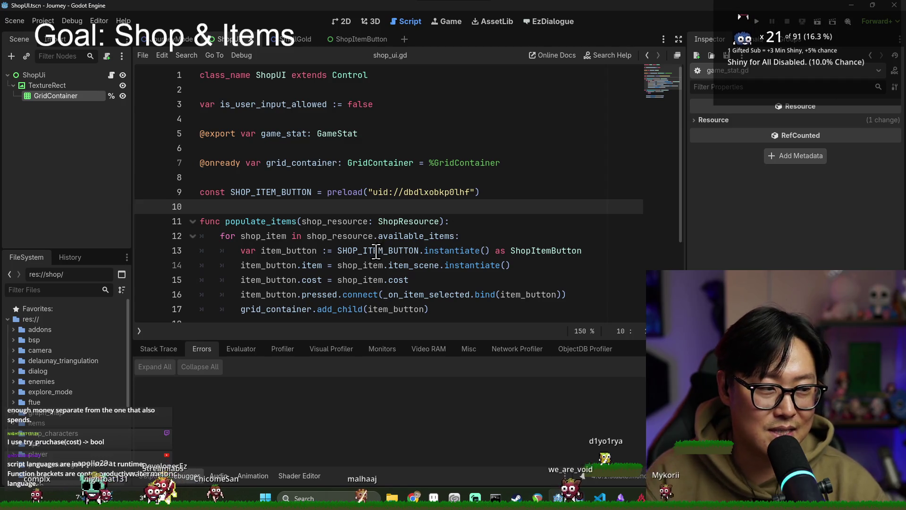
click(352, 250)
key(ctrl+s)
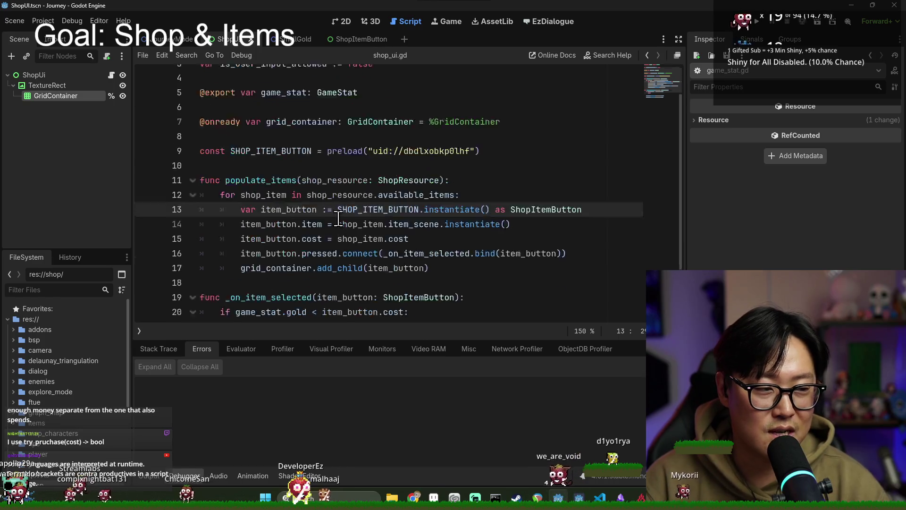
- Check the preload and populate_items lines, then switch to the EzDialogue editor
scroll(335, 213, down, 3)
scroll(331, 214, up, 3)
click(296, 220)
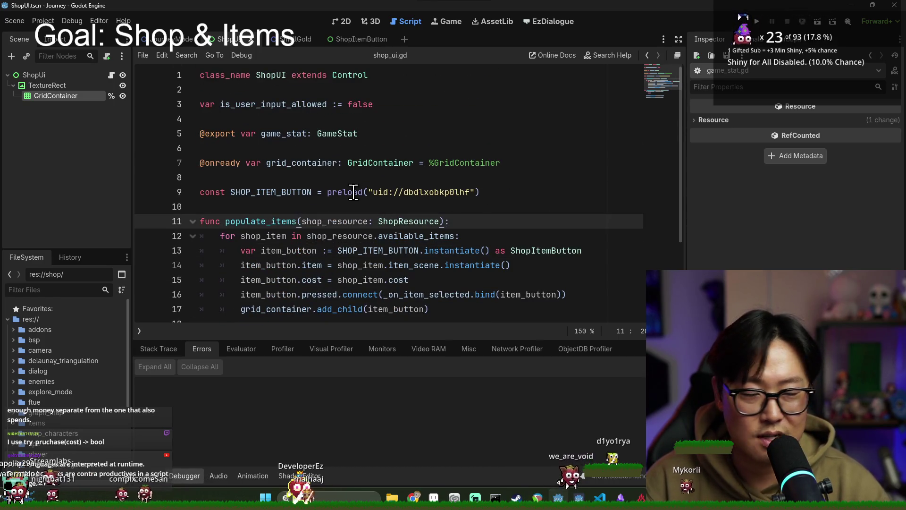
click(357, 192)
click(314, 206)
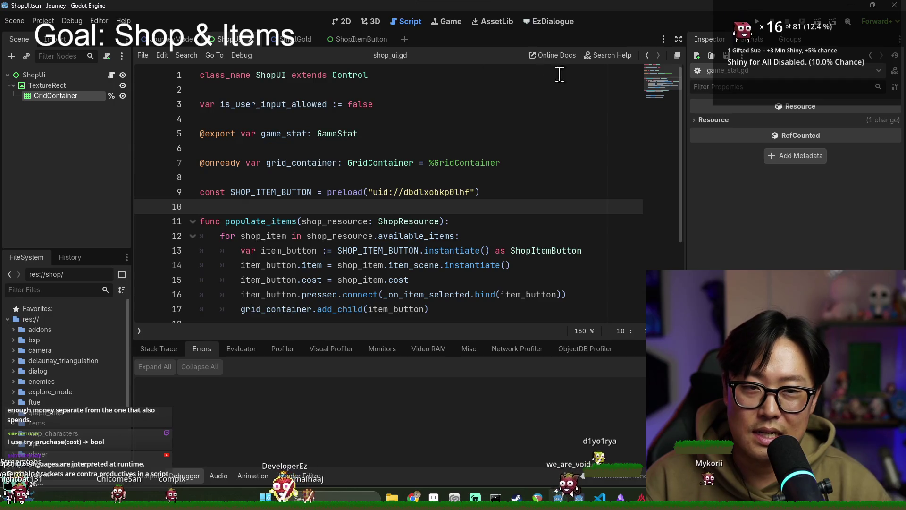
click(554, 21)
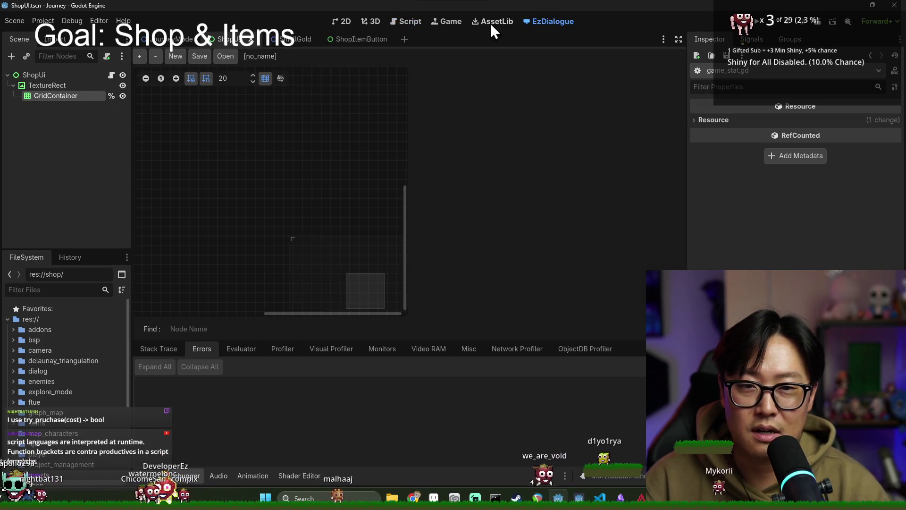
- Browse the dialog, graph_map, level and Nodes folders in the Open a File dialog
click(225, 56)
scroll(489, 241, down, 6)
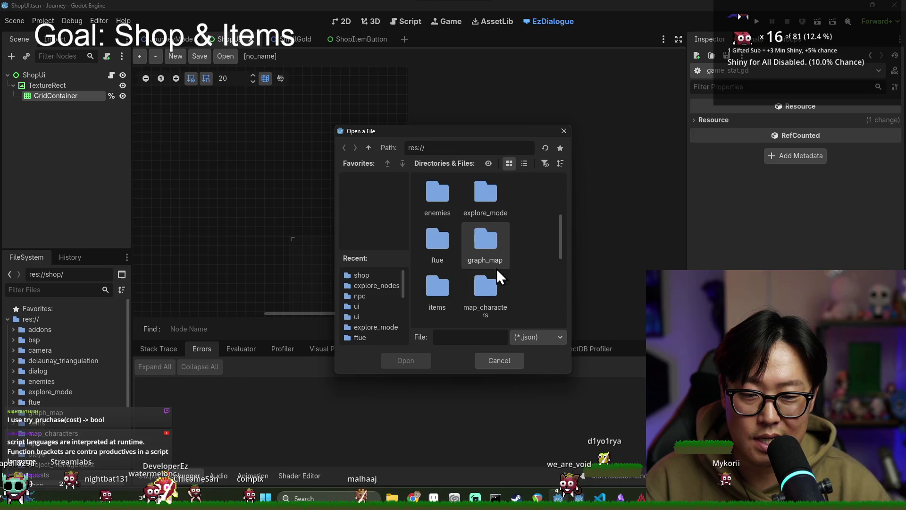
scroll(467, 277, down, 5)
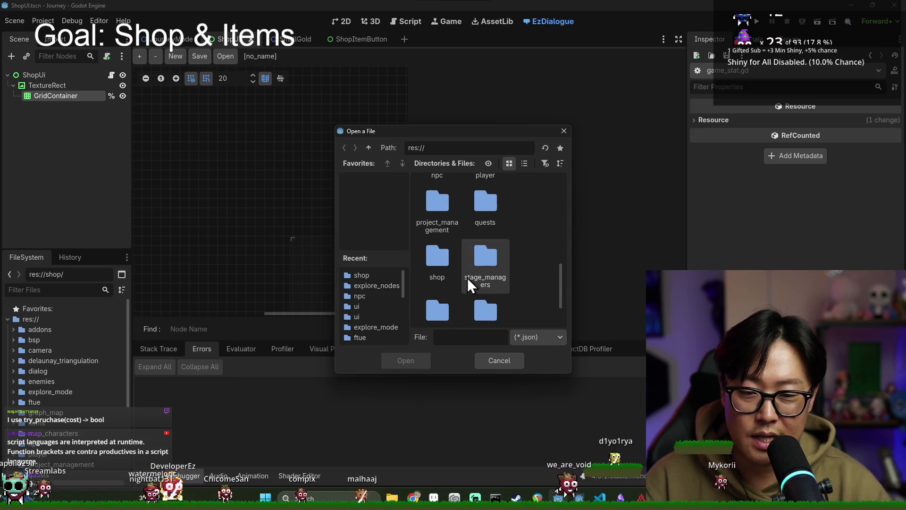
scroll(446, 278, up, 3)
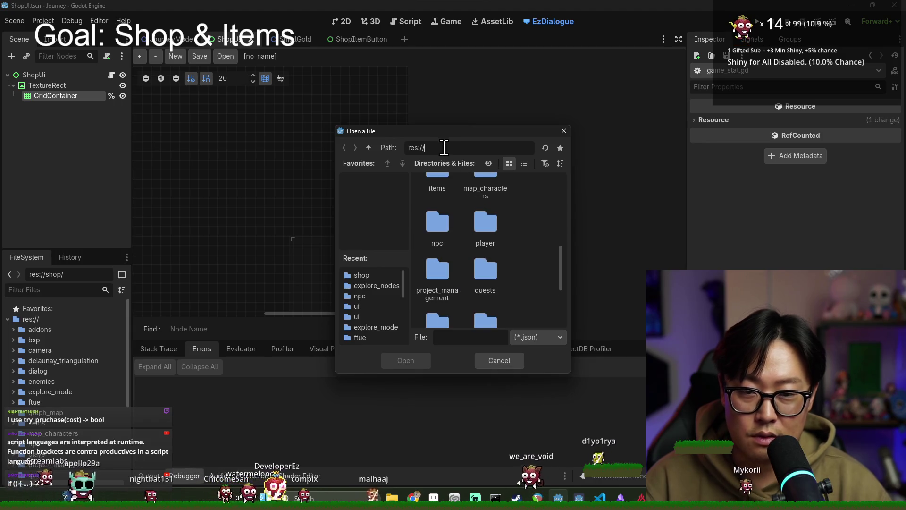
scroll(509, 241, up, 5)
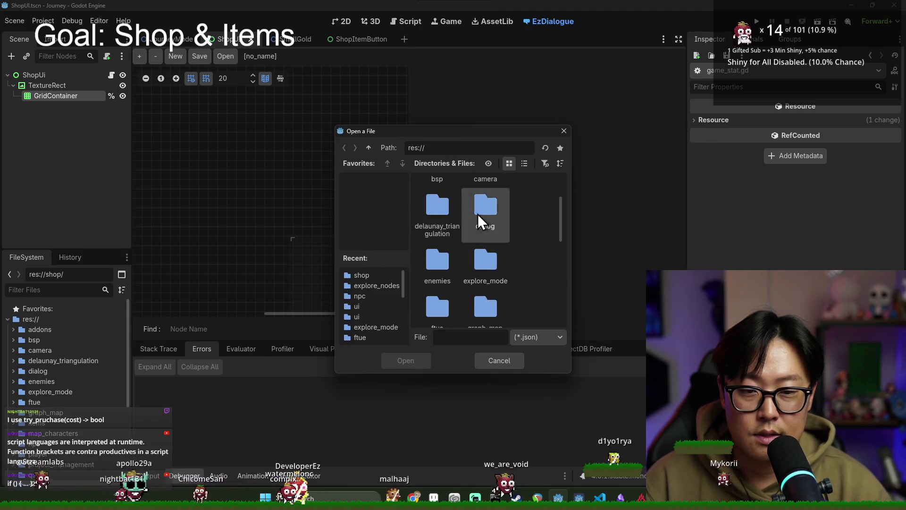
double_click(478, 213)
click(369, 148)
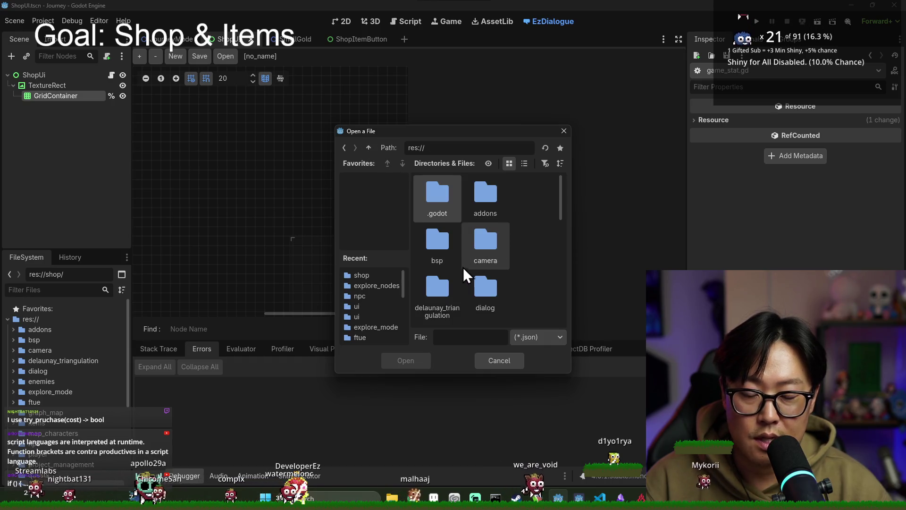
scroll(463, 264, down, 1)
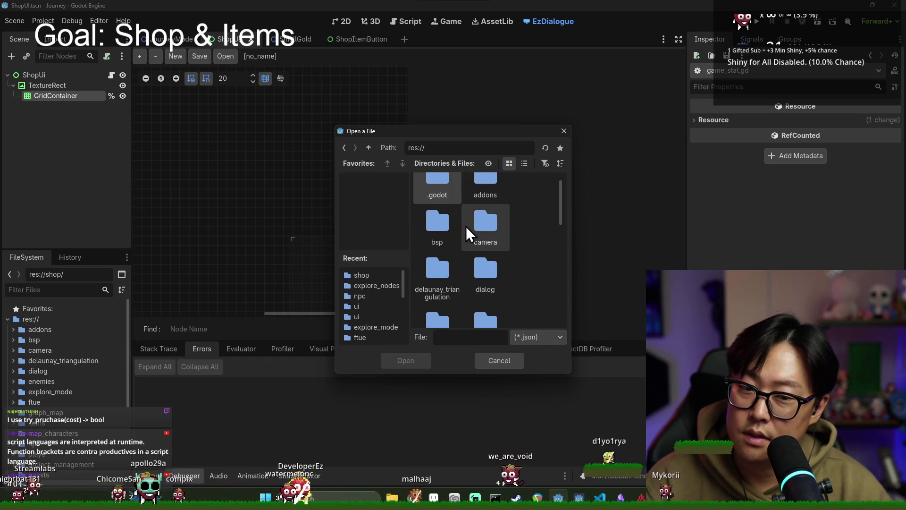
scroll(465, 231, down, 3)
double_click(489, 227)
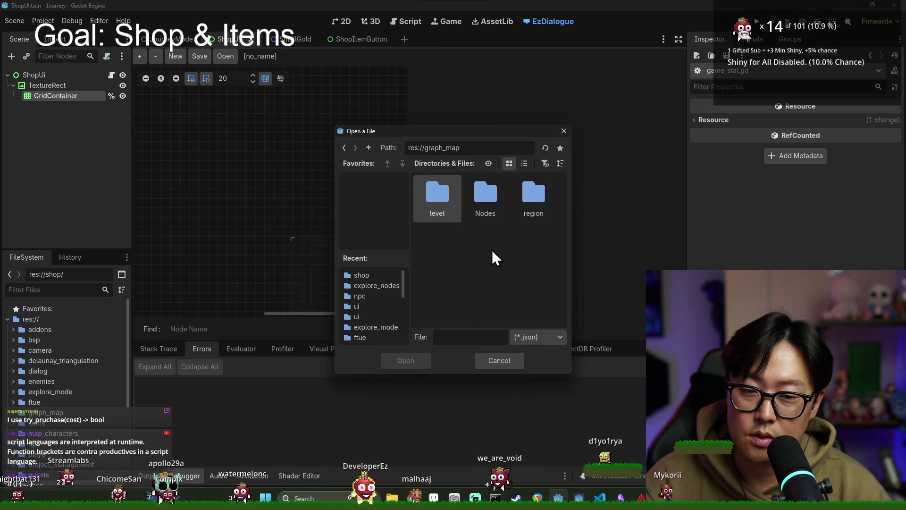
double_click(452, 202)
click(369, 147)
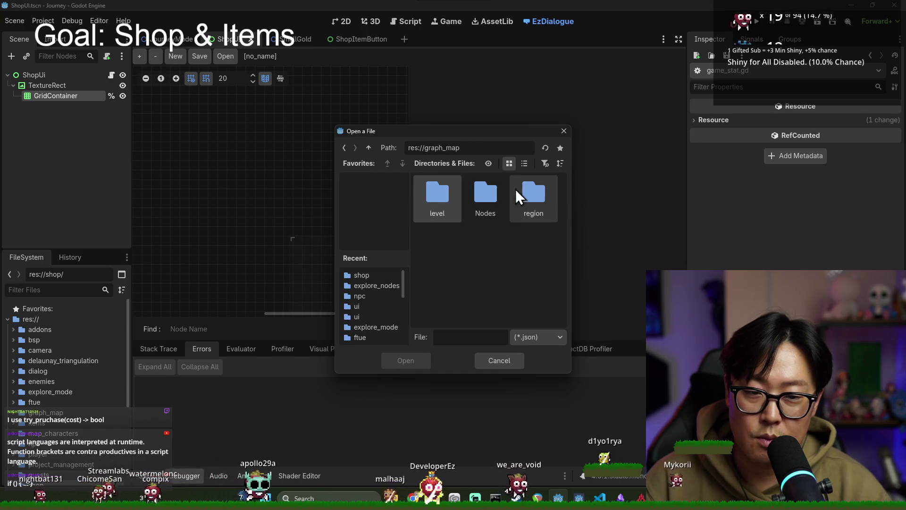
double_click(485, 194)
double_click(369, 148)
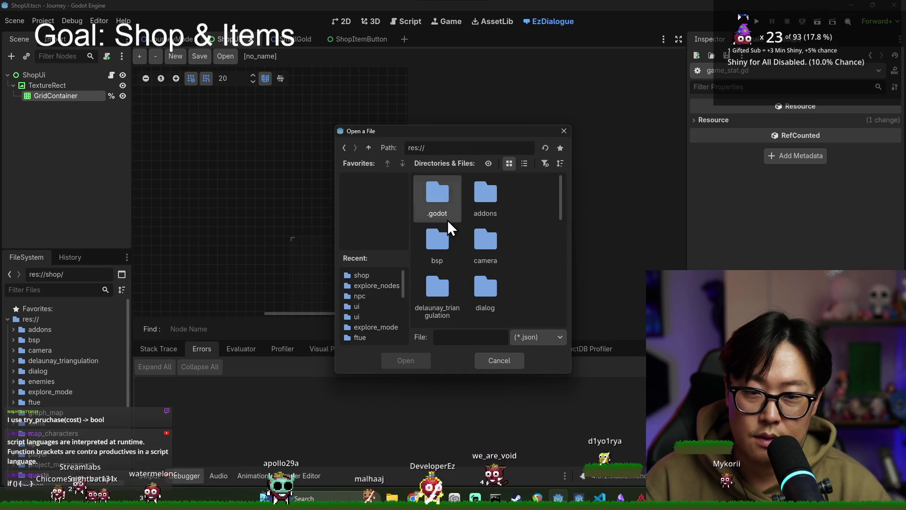
- Load quests/curious_villager_ending.json from the project root into the dialogue editor
scroll(486, 269, down, 1)
scroll(495, 287, down, 1)
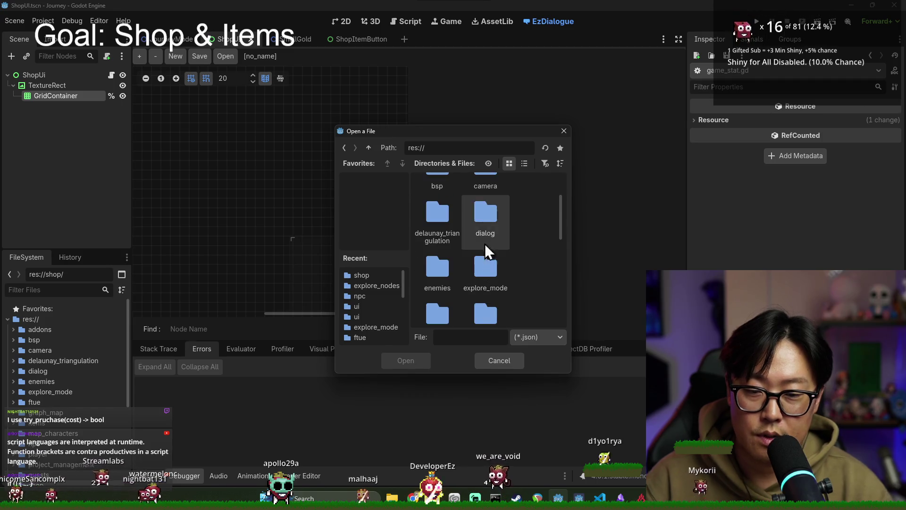
scroll(457, 272, down, 1)
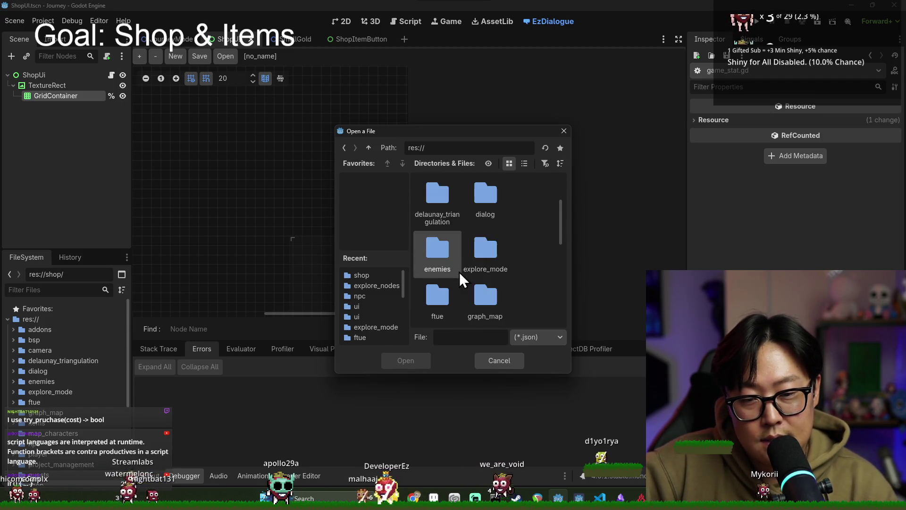
scroll(490, 249, down, 1)
scroll(489, 251, down, 2)
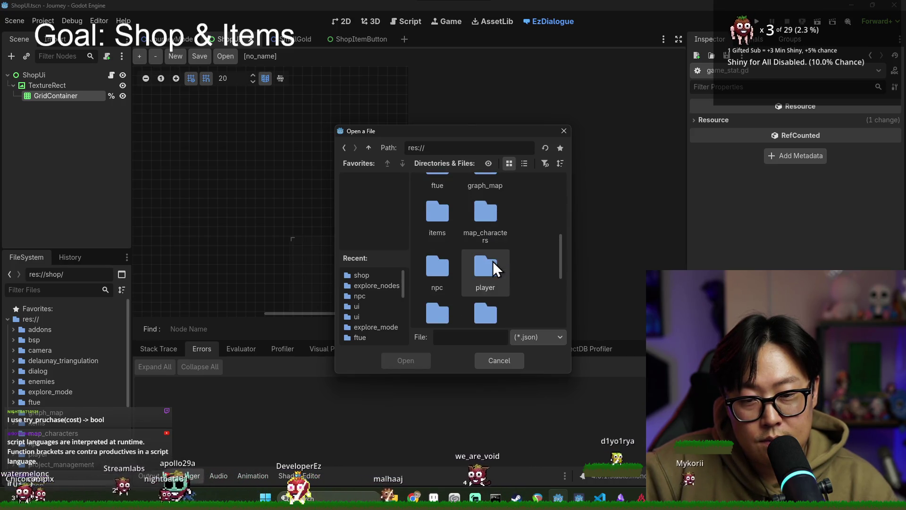
scroll(491, 260, down, 1)
scroll(481, 255, down, 1)
double_click(480, 230)
double_click(437, 199)
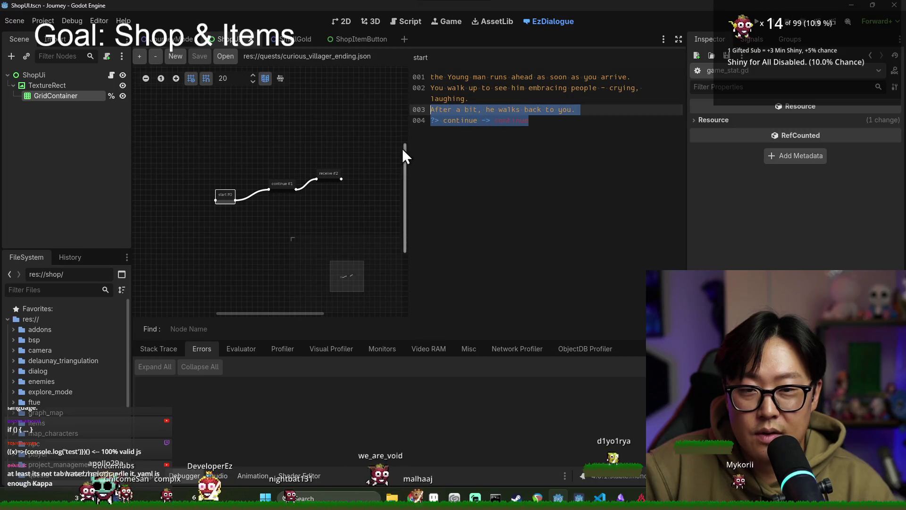
- Select the receive #2 node and inspect its dialogue text, lines 003 to 006
click(277, 185)
click(325, 185)
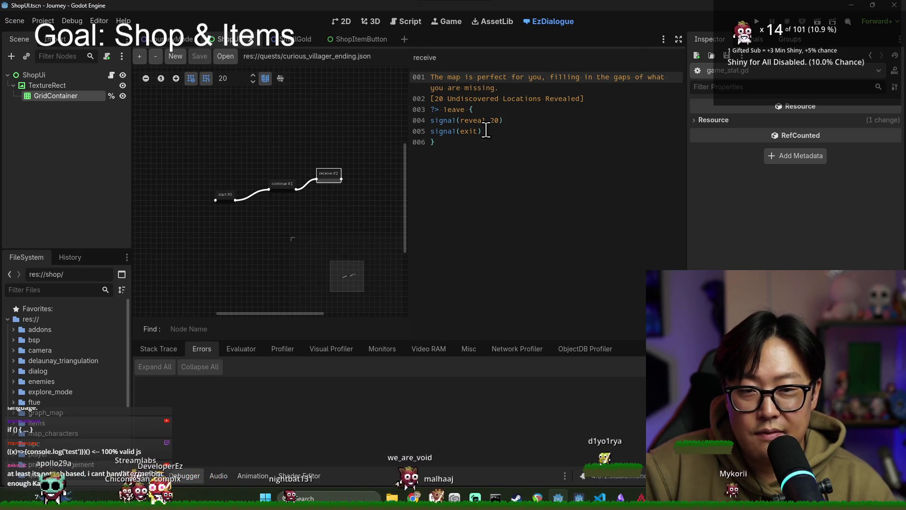
drag(476, 113, 486, 151)
click(485, 164)
click(480, 114)
click(481, 167)
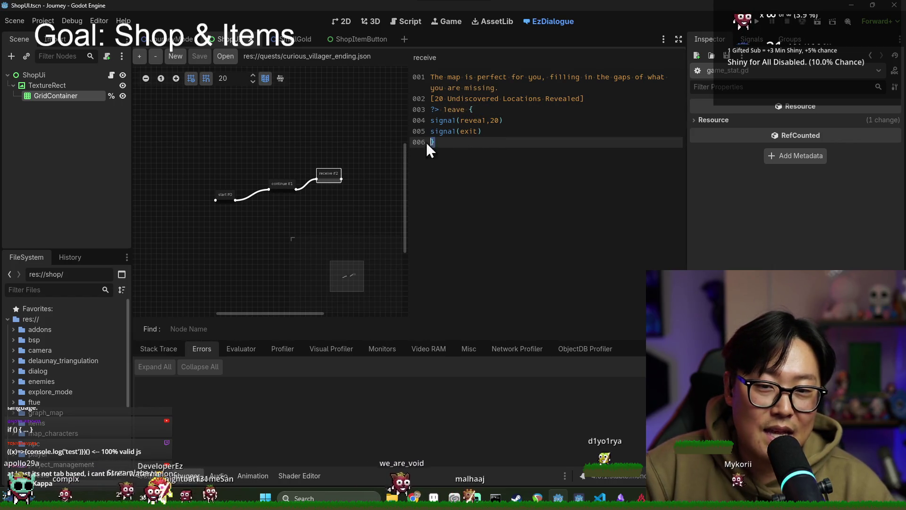
click(483, 131)
click(479, 110)
click(482, 131)
click(459, 148)
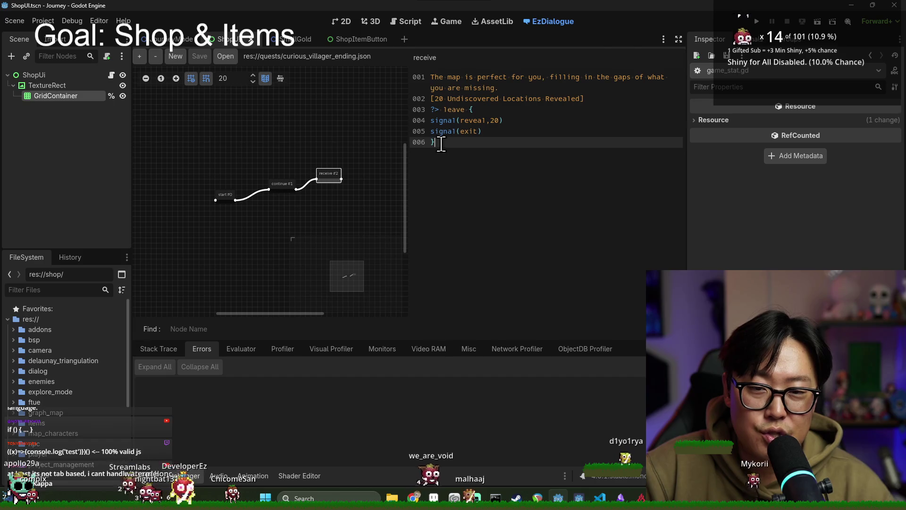
click(467, 109)
click(467, 168)
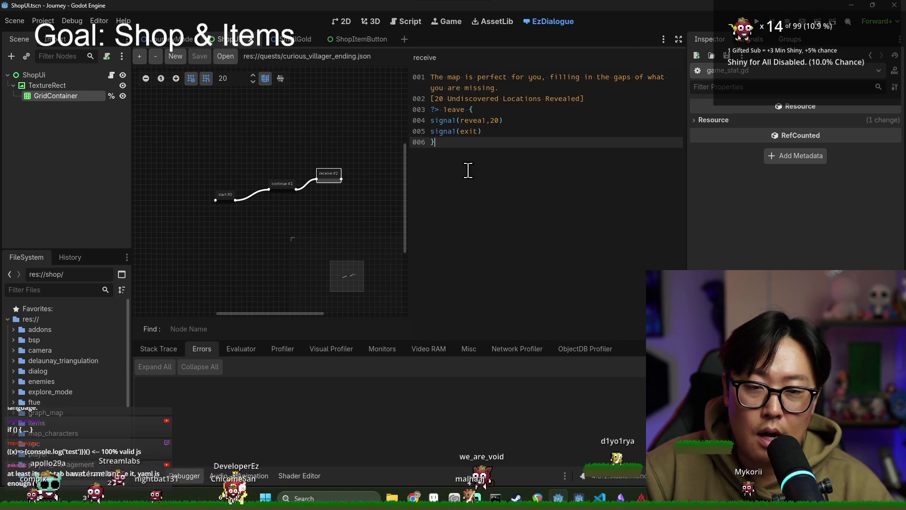
- Highlight several ranges of the receive #2 text up through the signal(exit) line
drag(486, 142, 431, 109)
click(468, 131)
mouse_move(471, 148)
mouse_down()
mouse_move(432, 99)
mouse_move(472, 161)
mouse_move(430, 78)
mouse_up()
click(470, 156)
click(479, 166)
click(500, 132)
drag(482, 132, 431, 88)
click(467, 148)
mouse_move(467, 147)
mouse_down()
mouse_move(431, 110)
mouse_move(430, 88)
mouse_up()
click(510, 148)
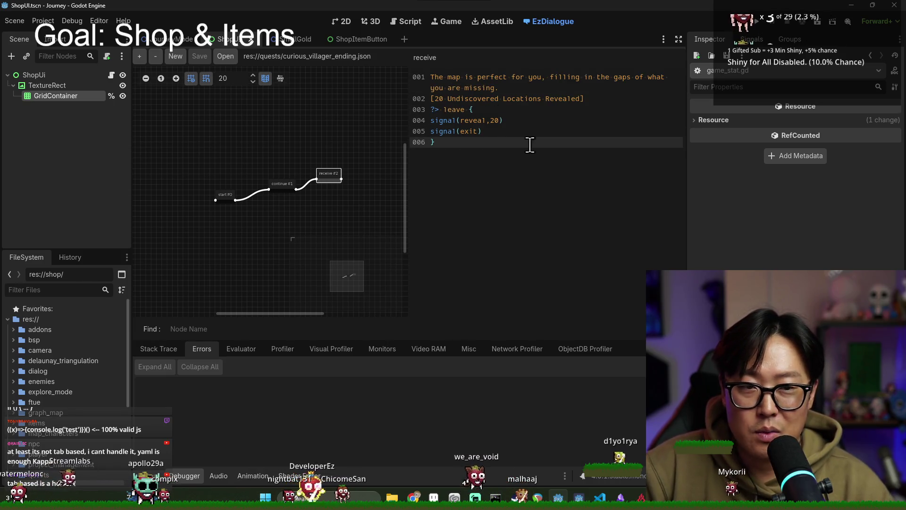
- Recheck the continue #1 and receive #2 nodes, then return to the shop_ui.gd script
click(281, 185)
scroll(271, 171, up, 4)
click(378, 175)
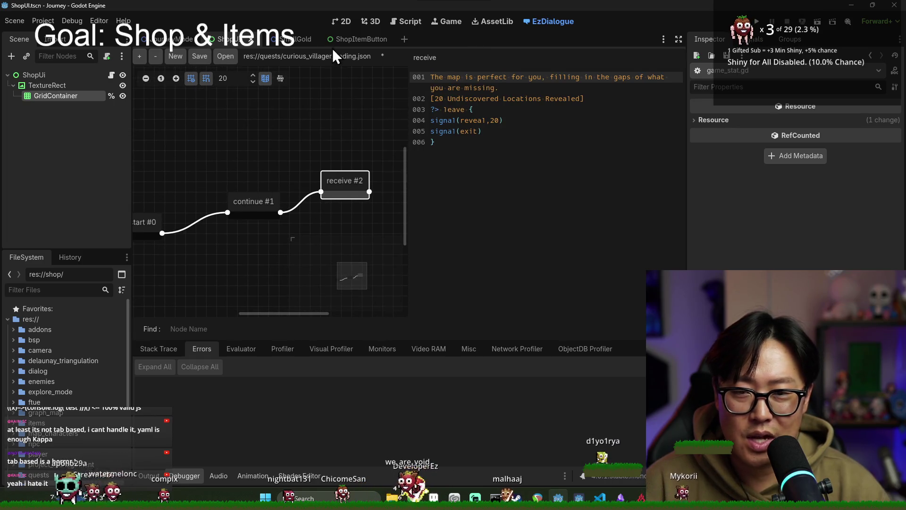
click(450, 131)
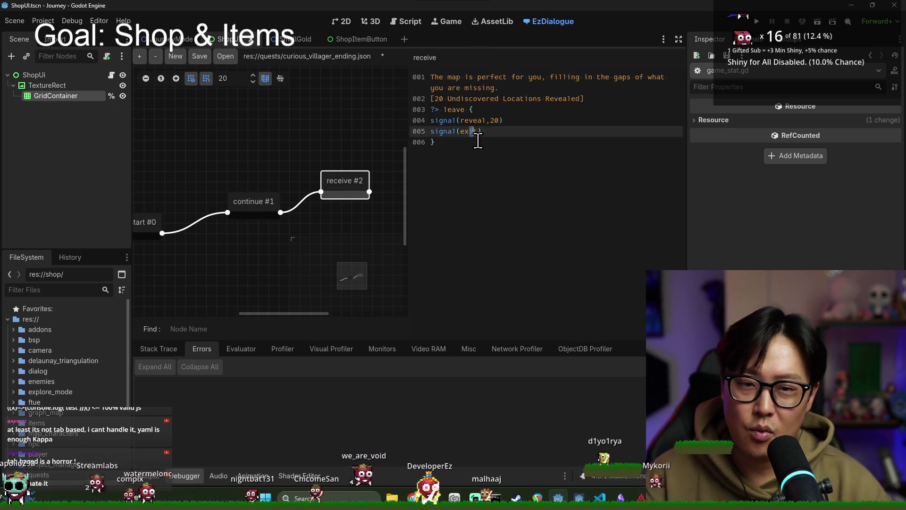
click(473, 109)
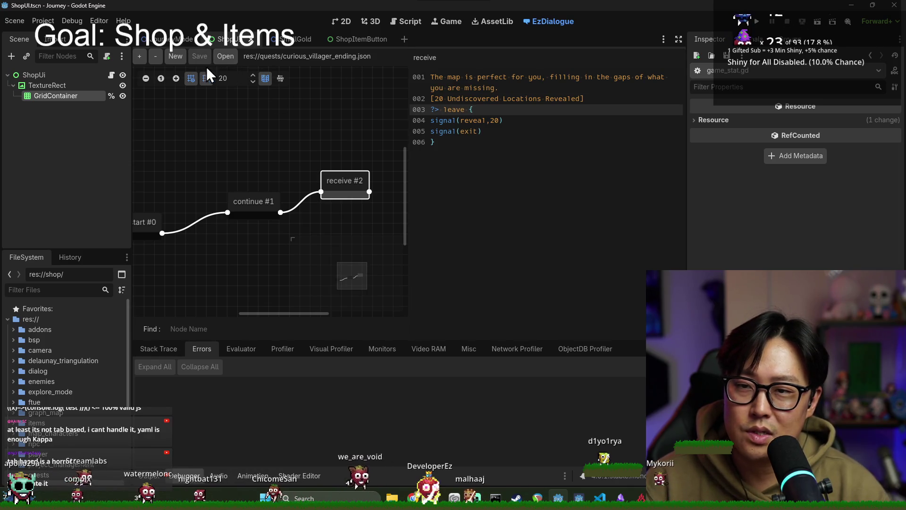
click(393, 25)
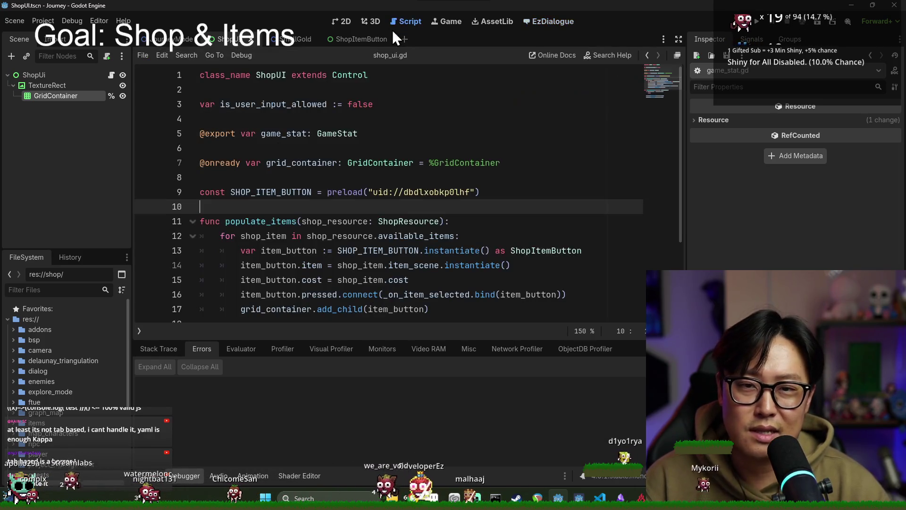
- Put the caret on the empty line 18 after the for loop in populate_items
drag(389, 163, 519, 192)
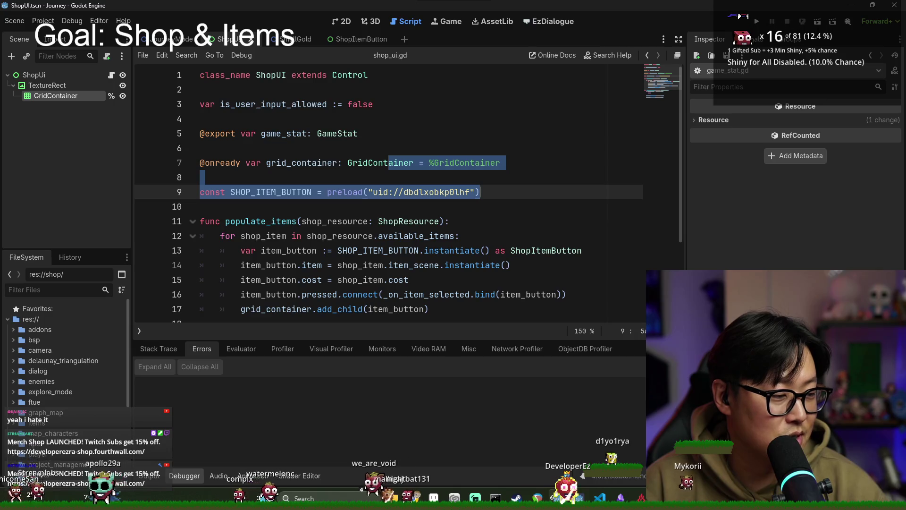
click(297, 206)
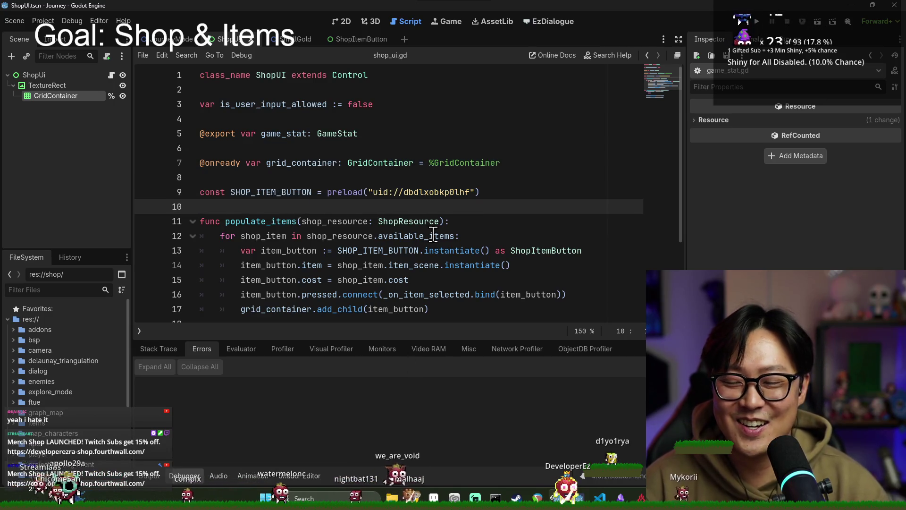
scroll(425, 231, down, 3)
click(397, 211)
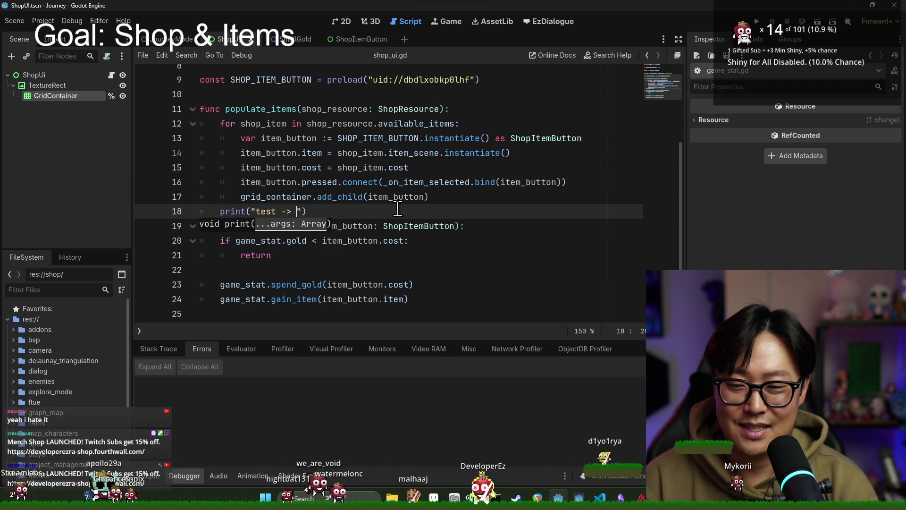
- Complete the debug line as print("test -> PASSED")
text(")
key(Left)
text(PASSED)
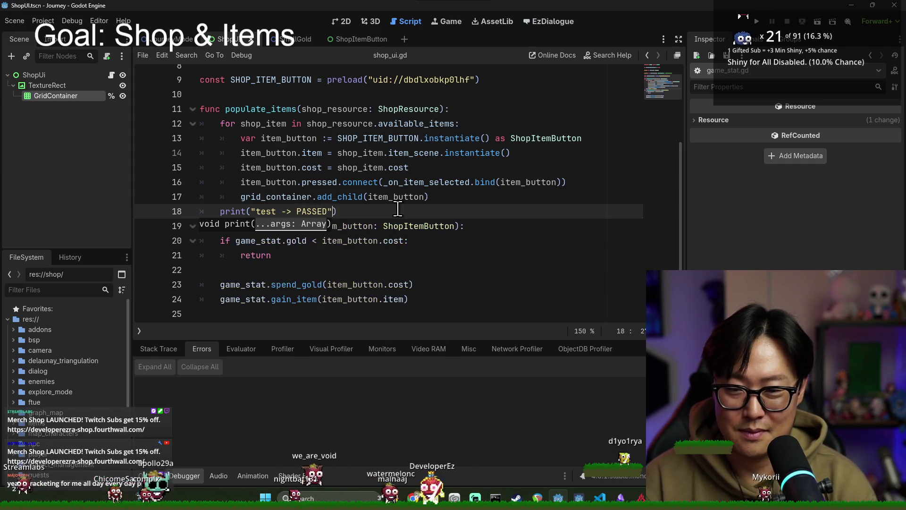
key(End)
- Delete the test print line from populate_items and save the script
click(277, 181)
click(289, 211)
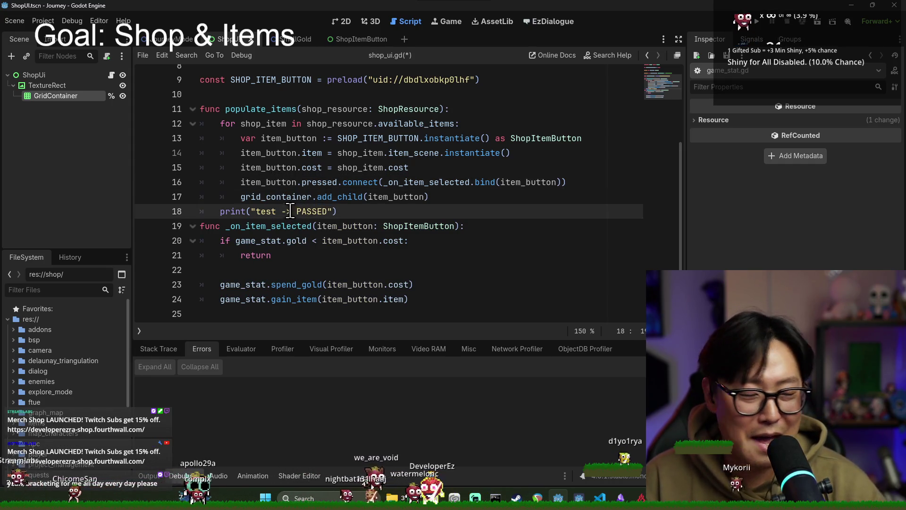
triple_click(277, 208)
key(BackSpace)
key(Down)
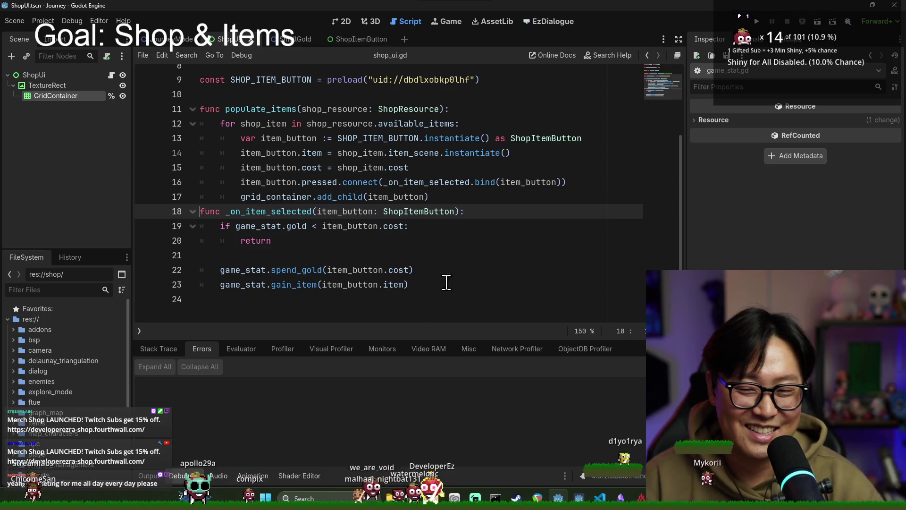
key(ctrl+s)
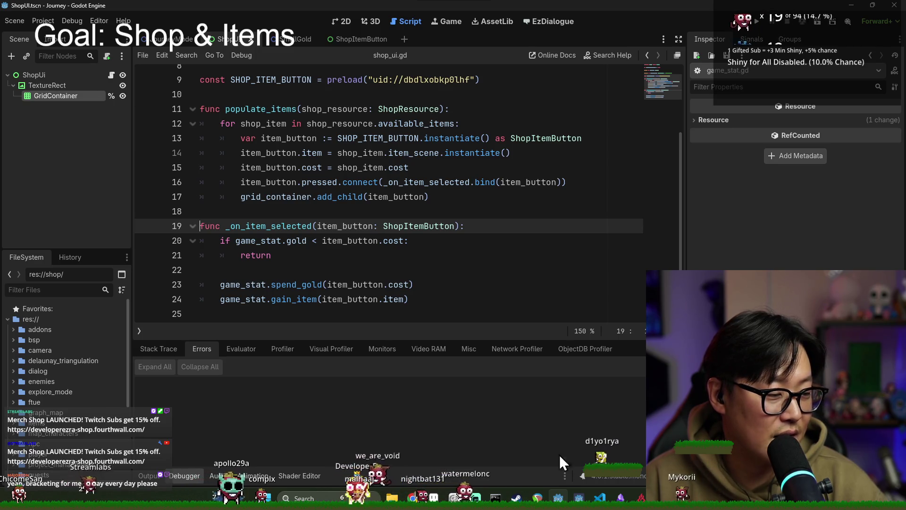
click(359, 196)
click(279, 211)
key(ctrl+s)
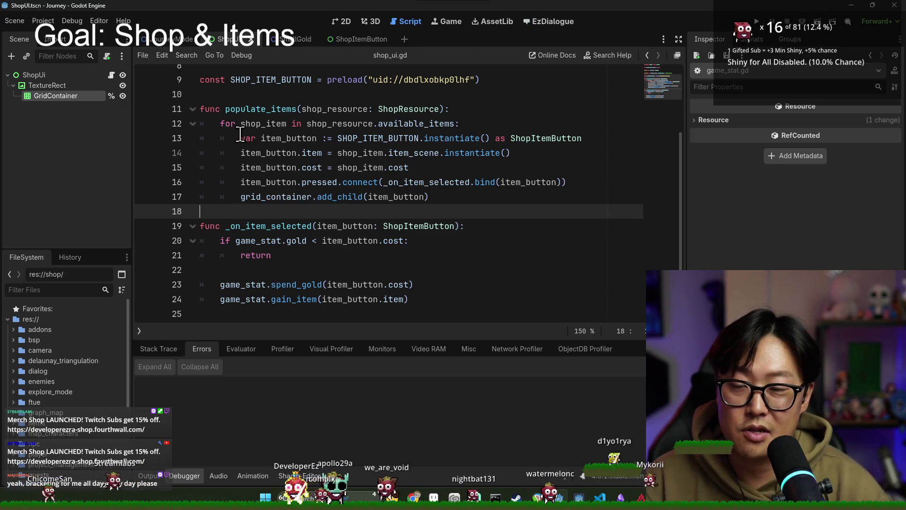
- Review the loop body, lines 12–17, in populate_items
click(277, 152)
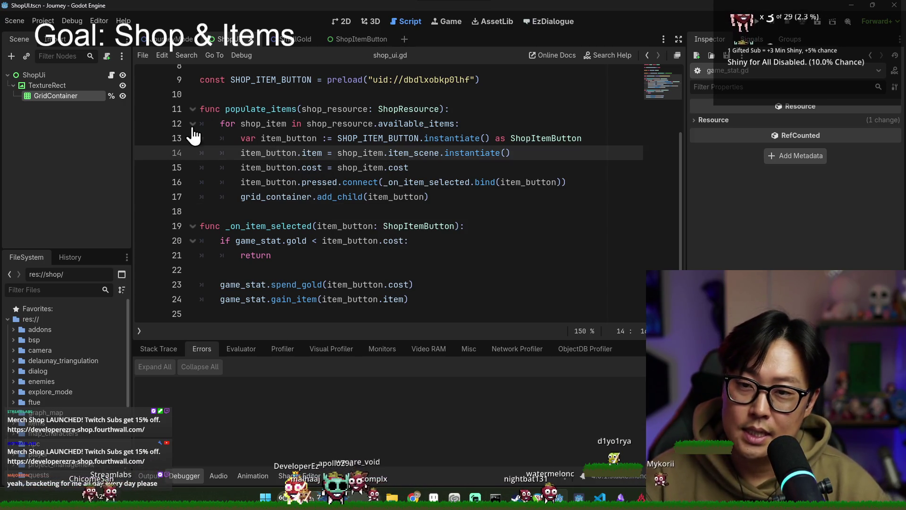
mouse_move(206, 121)
mouse_down()
mouse_move(208, 200)
mouse_move(221, 123)
mouse_up()
click(243, 196)
click(219, 127)
mouse_move(243, 196)
mouse_down()
mouse_move(221, 124)
mouse_move(222, 138)
mouse_move(566, 183)
mouse_up()
click(244, 152)
click(430, 196)
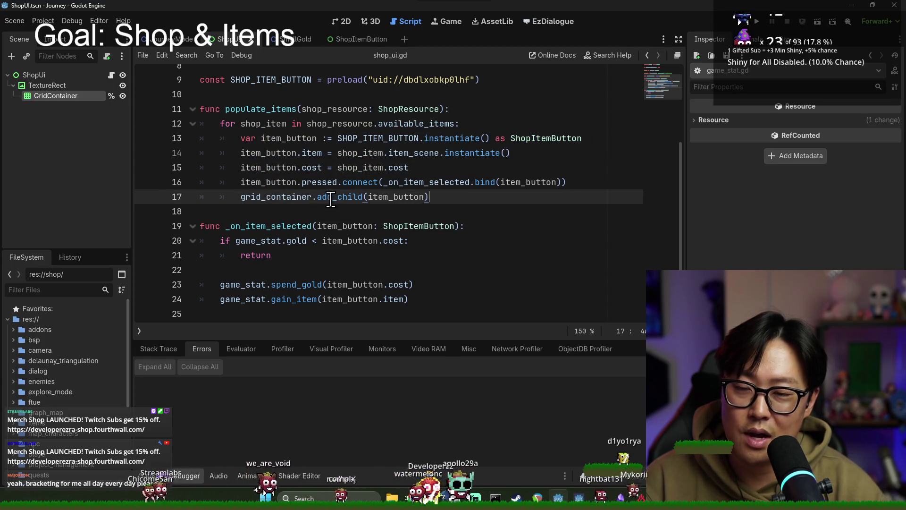
mouse_move(331, 199)
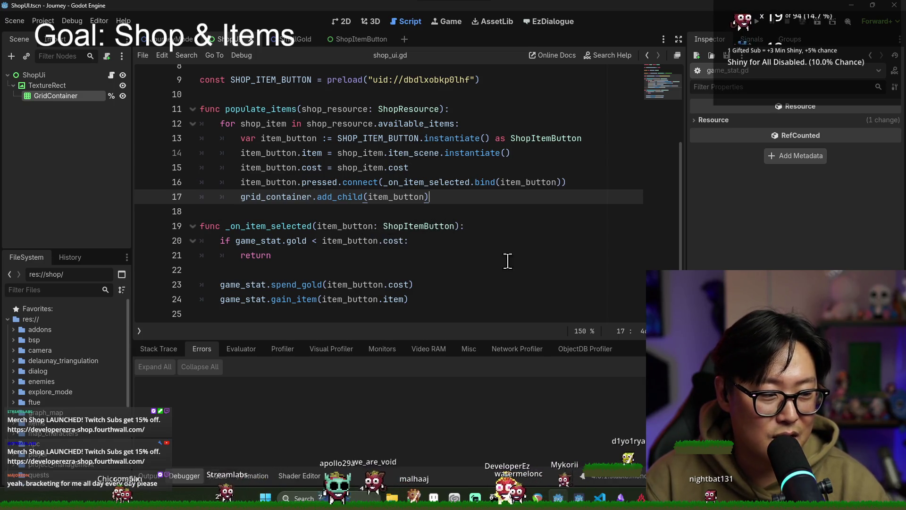
- Review the gold check and spend_gold call in _on_item_selected, then open a line after populate_items
click(372, 225)
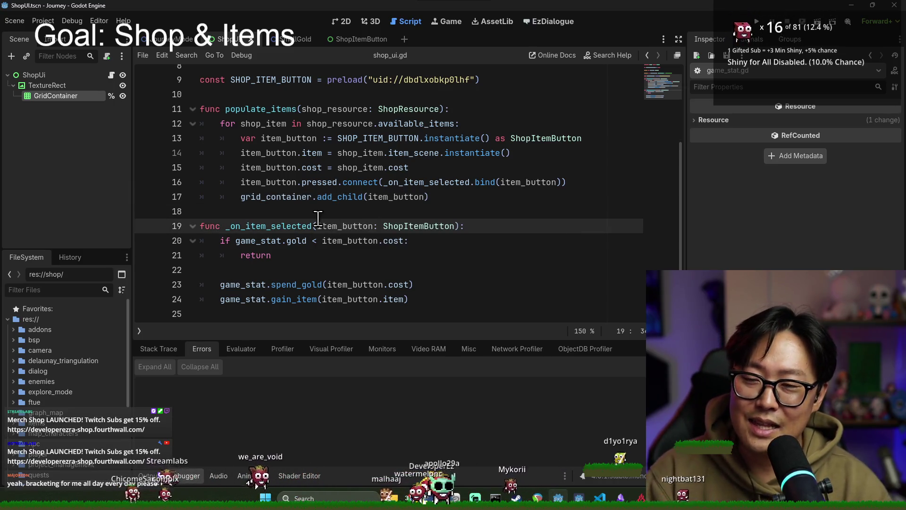
key(ctrl+s)
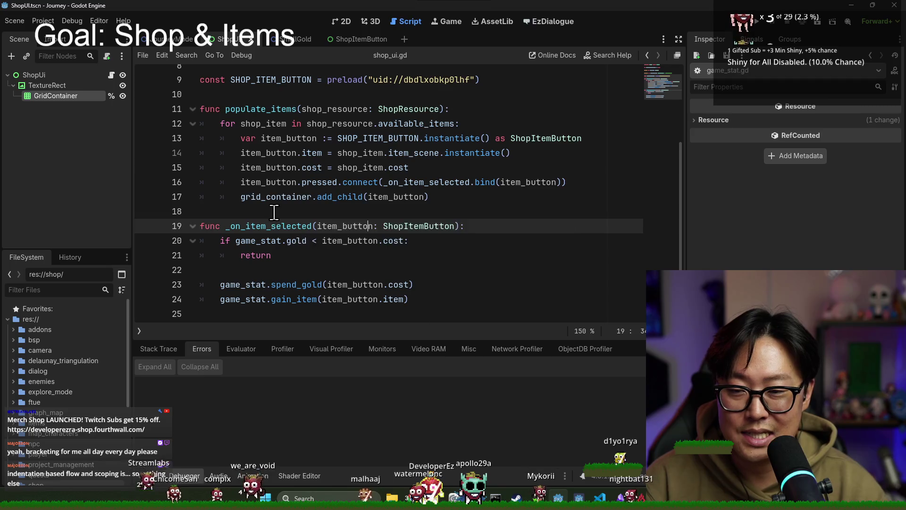
scroll(271, 236, up, 2)
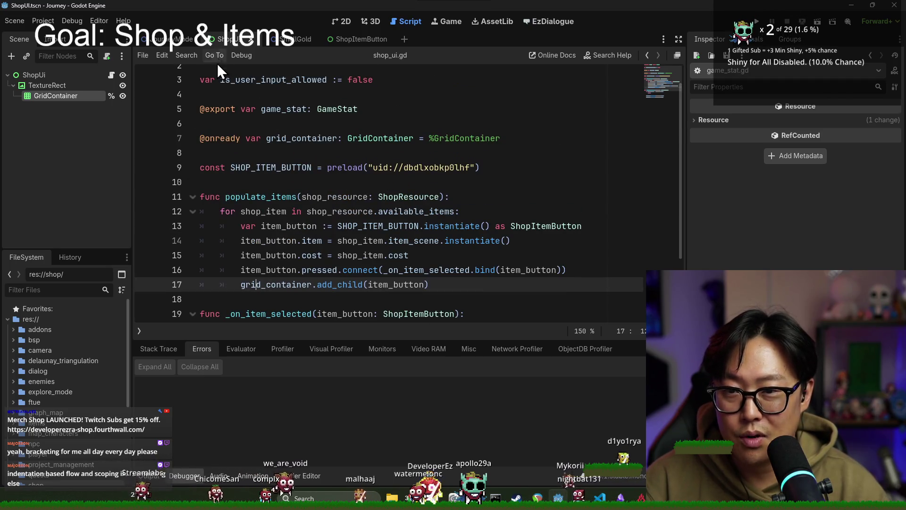
scroll(337, 258, down, 2)
double_click(264, 285)
double_click(288, 285)
click(259, 270)
click(255, 286)
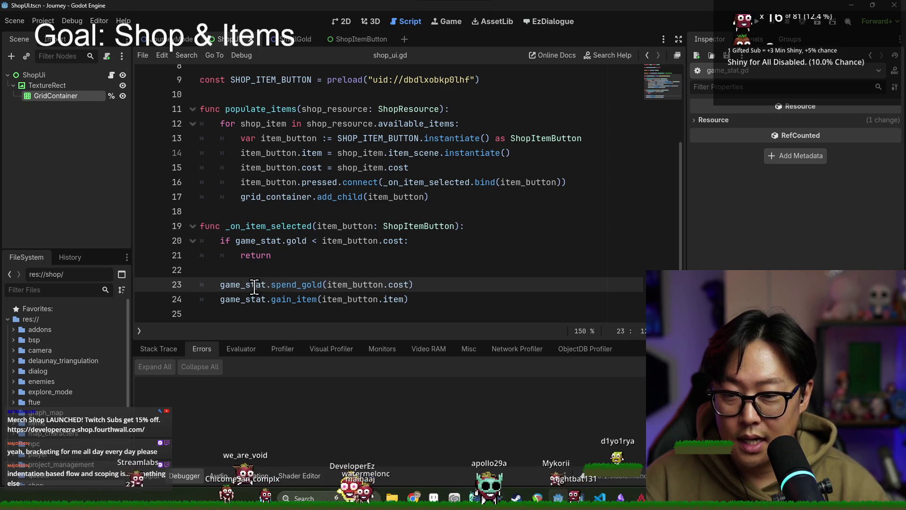
double_click(263, 240)
click(376, 211)
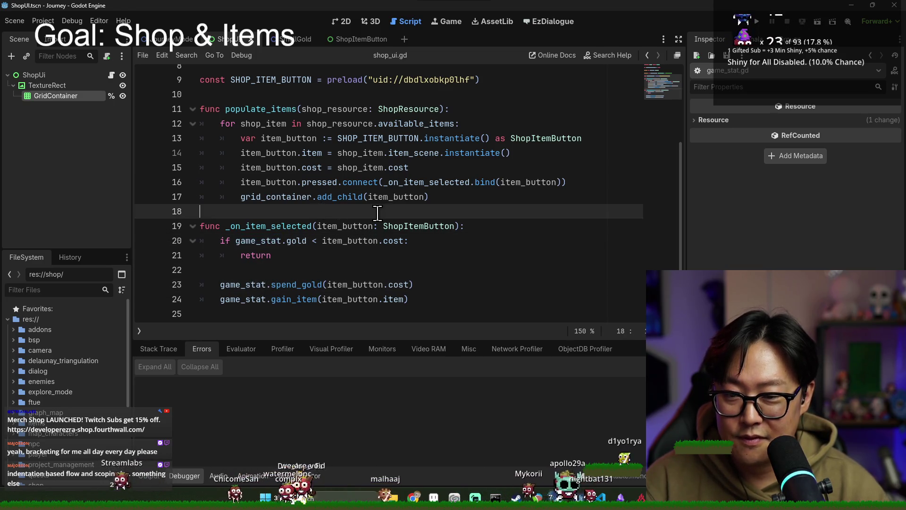
key(Return)
- Write the helper signature func _can_purchase(item: ShopItemButton) -> bool
text(fy)
key(BackSpace)
text(unc _can_pur)
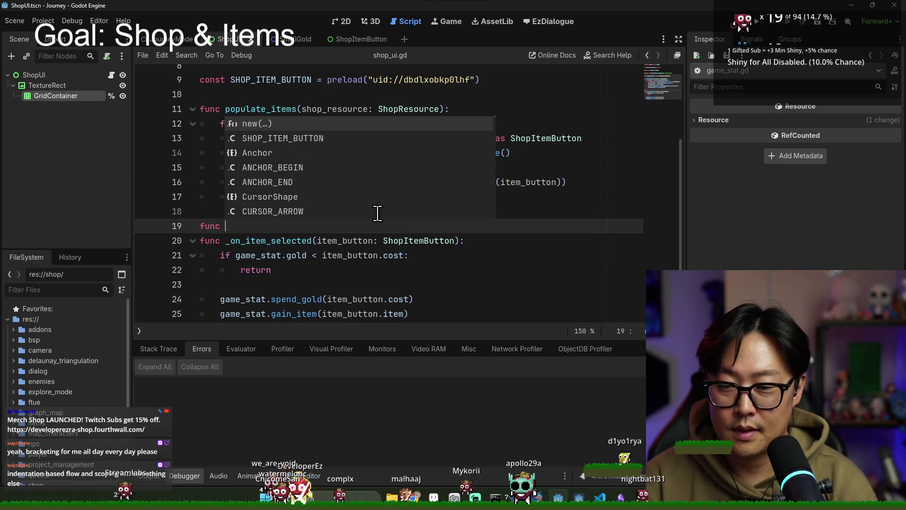
text(chase(item_)
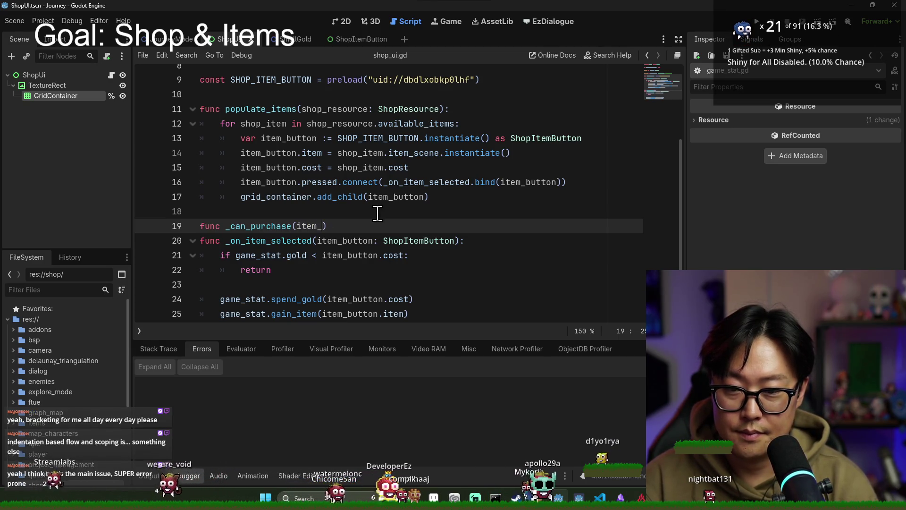
key(BackSpace)
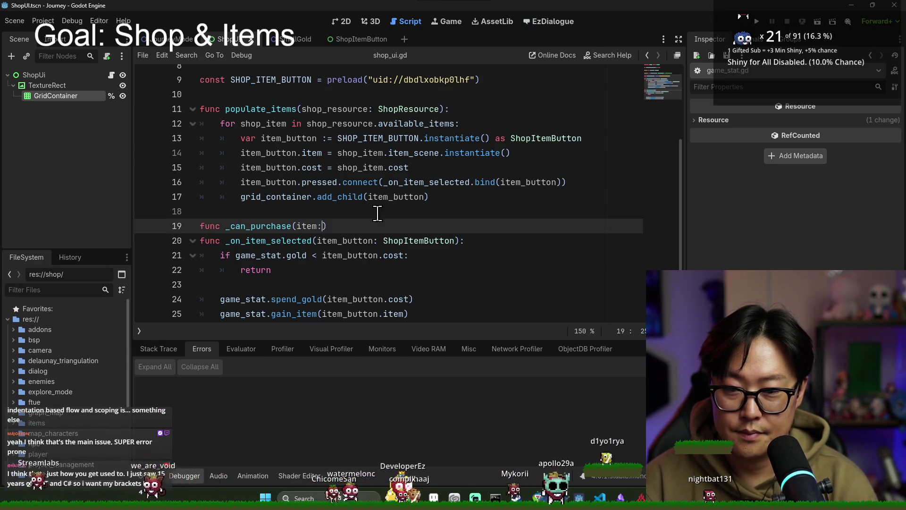
key(Return)
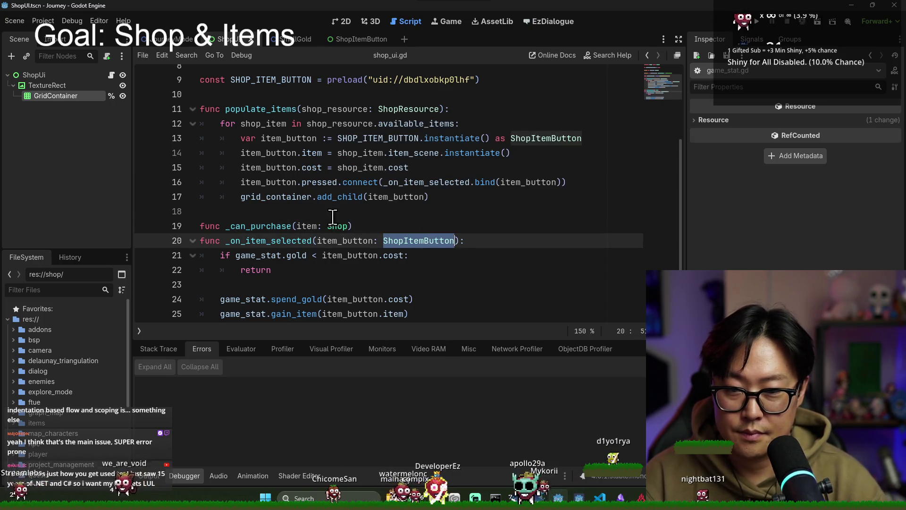
key(ctrl+z)
key(ctrl+z)
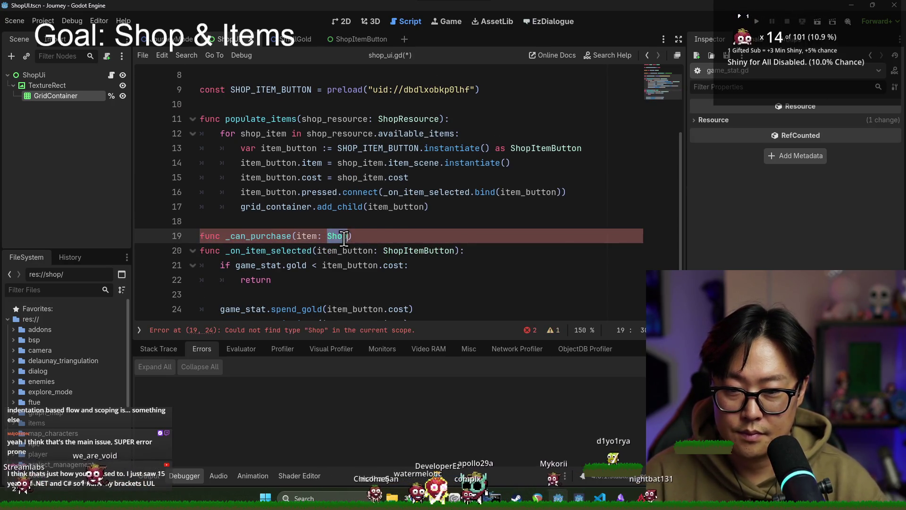
text(, )
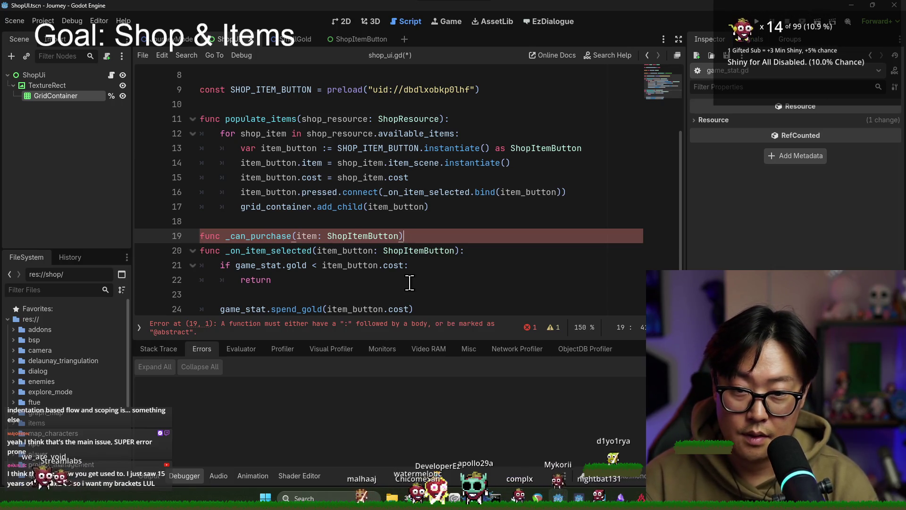
text(;)
key(Return)
scroll(409, 284, down, 1)
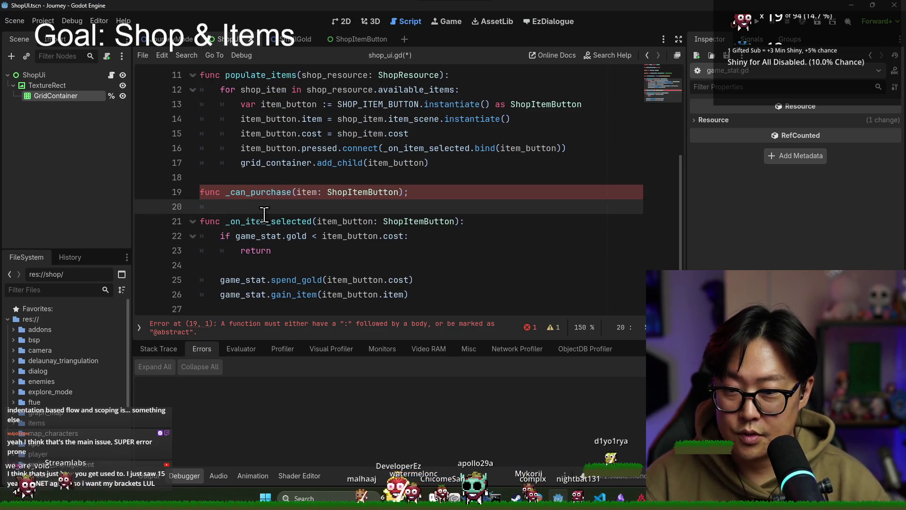
click(417, 195)
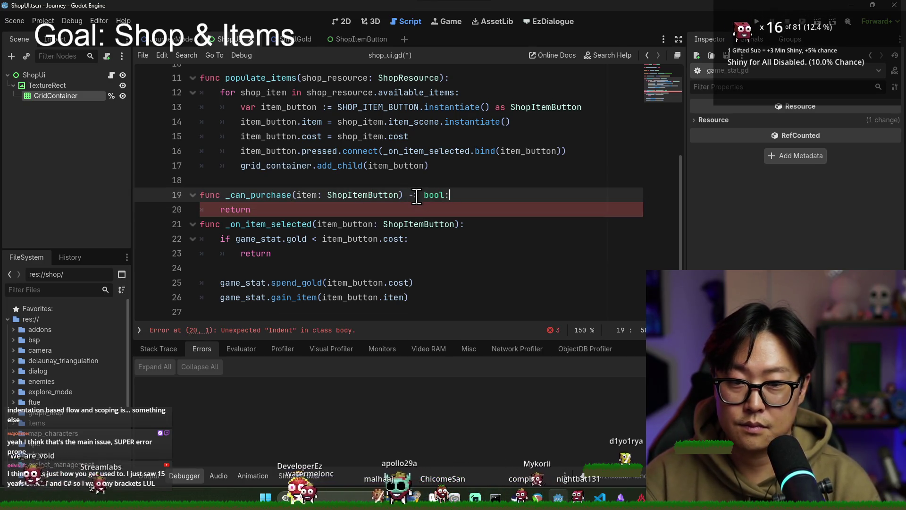
- Move the gold comparison into the helper's return and call _can_purchase(item_button) in the if
click(253, 238)
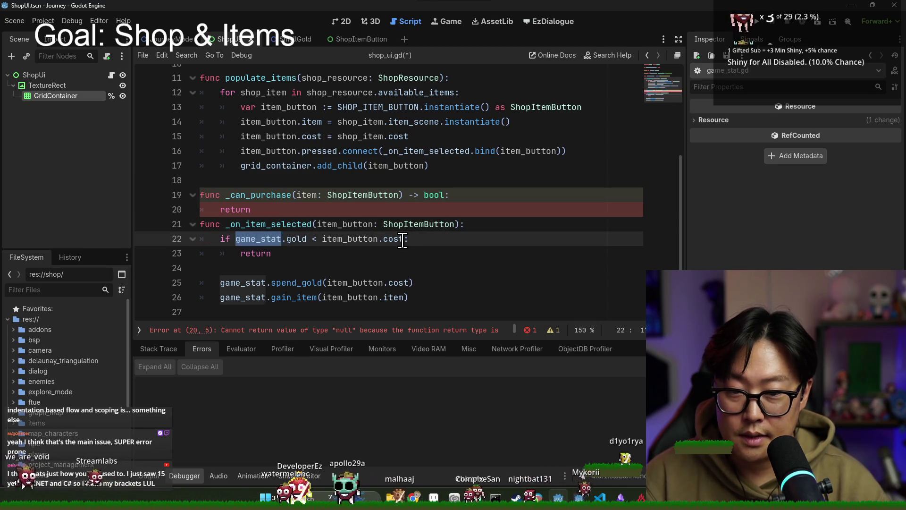
click(303, 208)
click(240, 197)
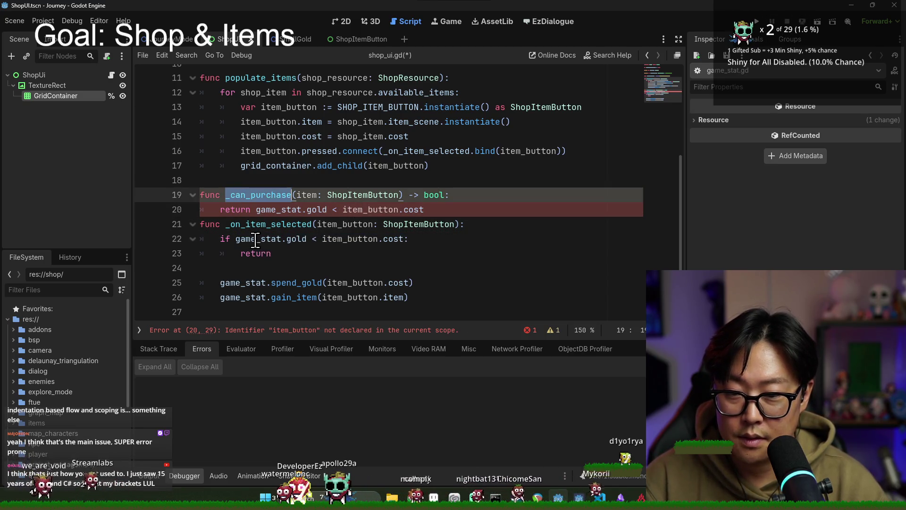
drag(235, 238, 409, 239)
text(_can_purchase)
text(()
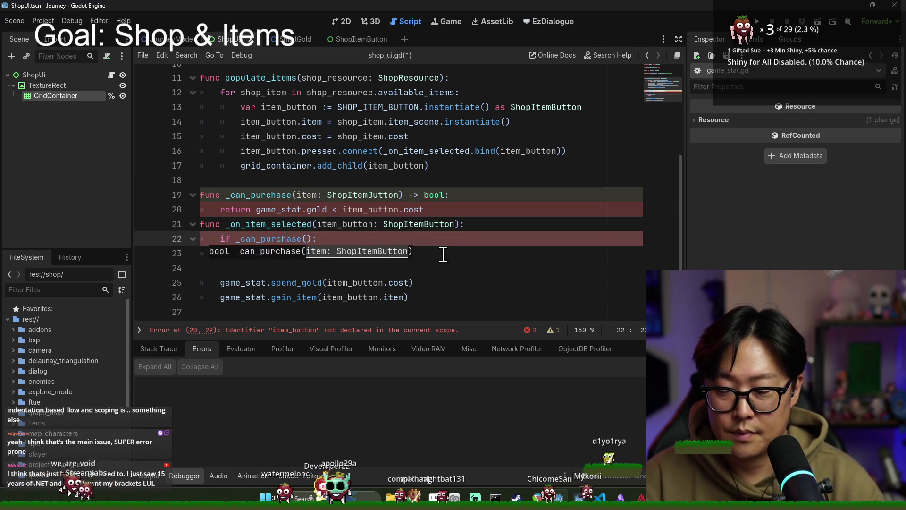
double_click(347, 224)
key(ctrl+c)
click(305, 239)
key(ctrl+v)
click(344, 259)
key(ctrl+s)
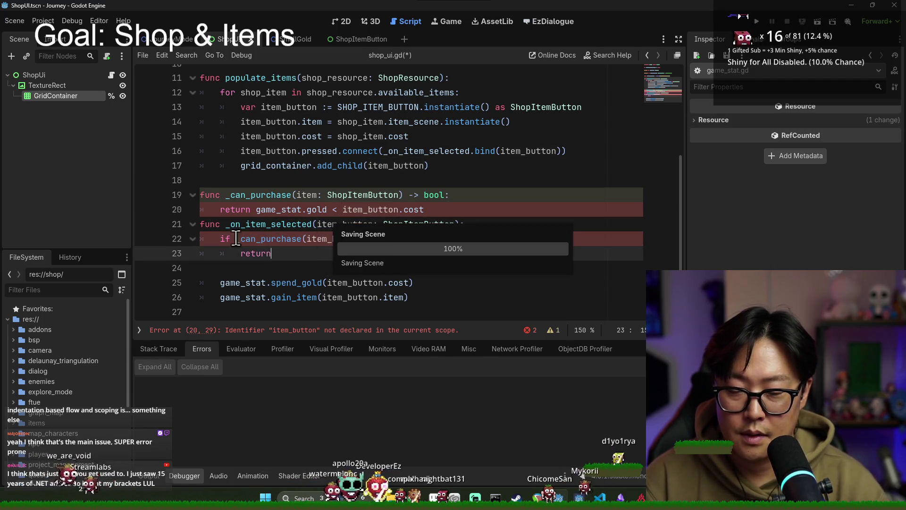
- Negate the condition to !_can_purchase(item_button) and add a blank line after the helper
click(236, 238)
text(!)
key(ctrl+s)
double_click(283, 238)
click(495, 212)
key(Return)
key(ctrl+s)
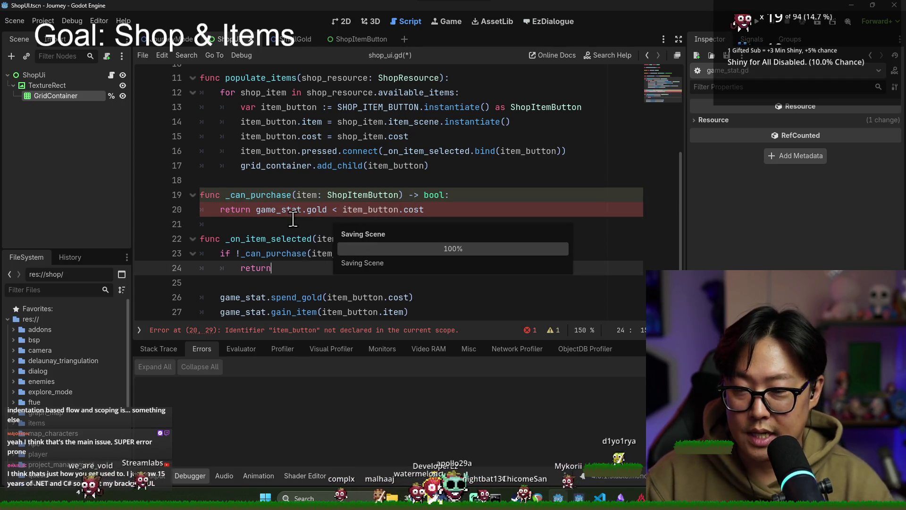
- Fix the helper's return to use item instead of the undeclared item_button
double_click(264, 209)
key(ctrl+s)
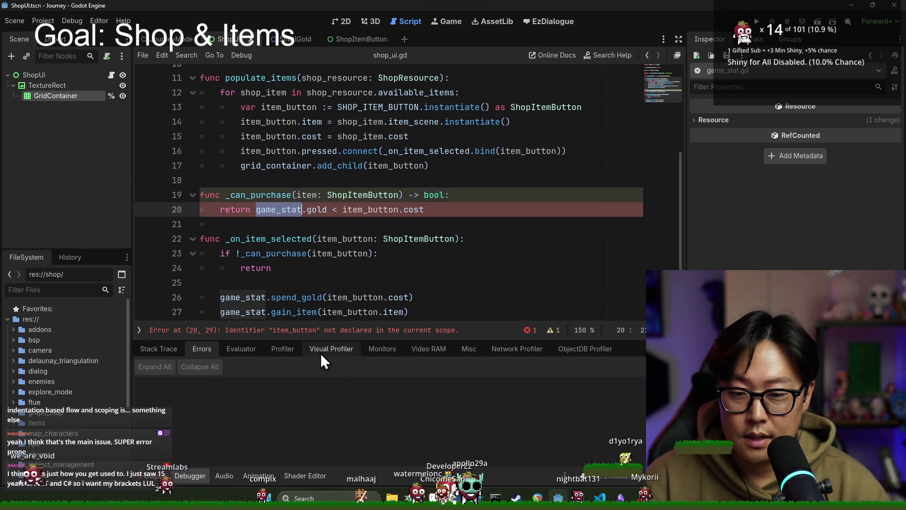
click(307, 193)
double_click(333, 194)
key(ctrl+s)
click(330, 330)
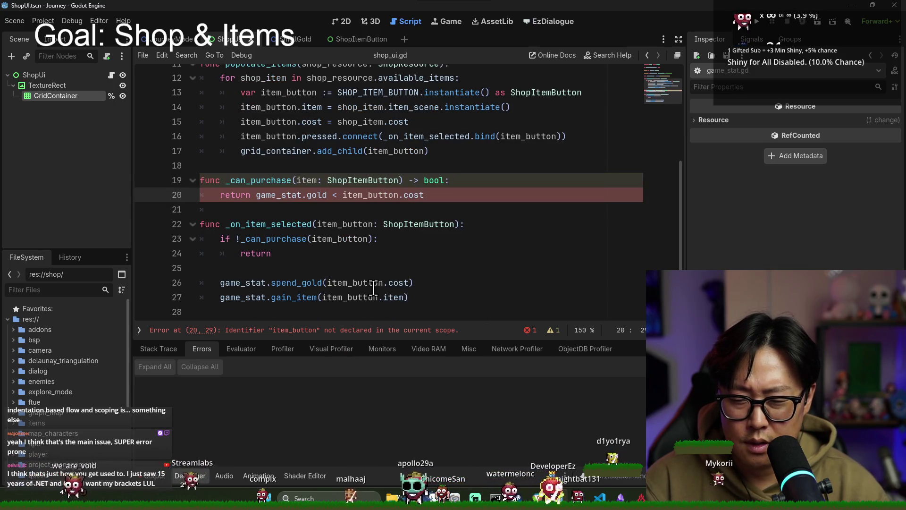
double_click(378, 195)
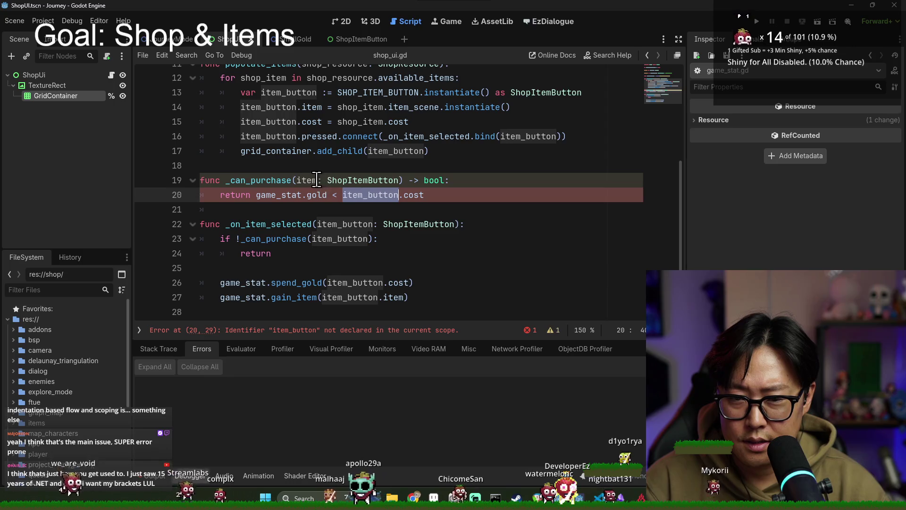
text(item)
key(ctrl+s)
- Review the spend_gold and gain_item purchase lines and save the script
click(307, 207)
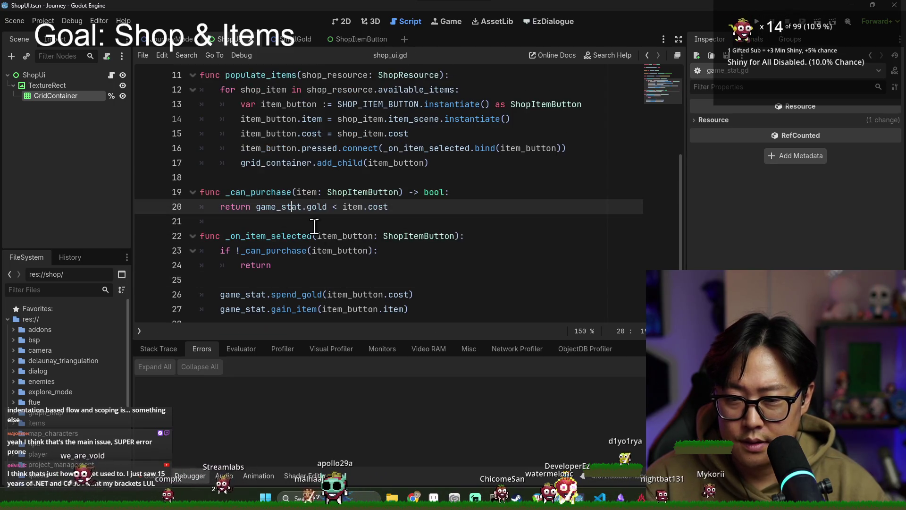
scroll(308, 217, down, 1)
double_click(288, 284)
double_click(290, 298)
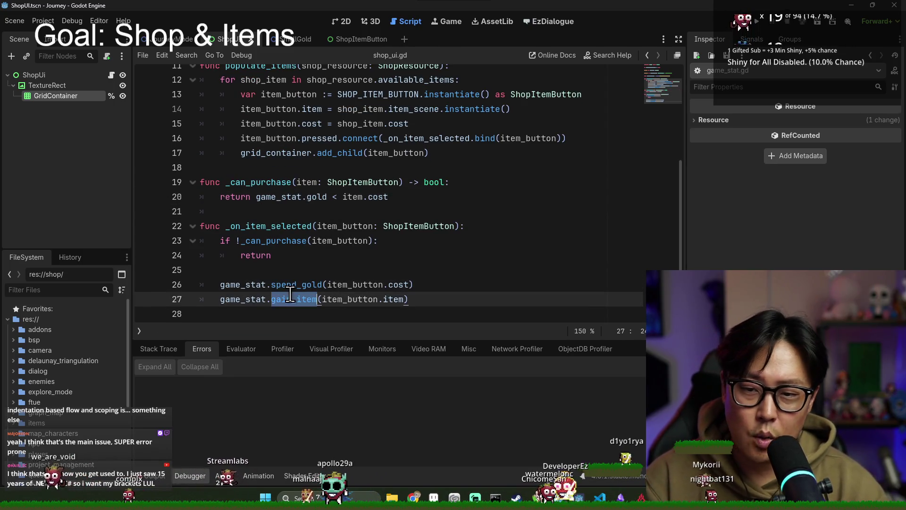
click(374, 284)
key(ctrl+s)
click(362, 270)
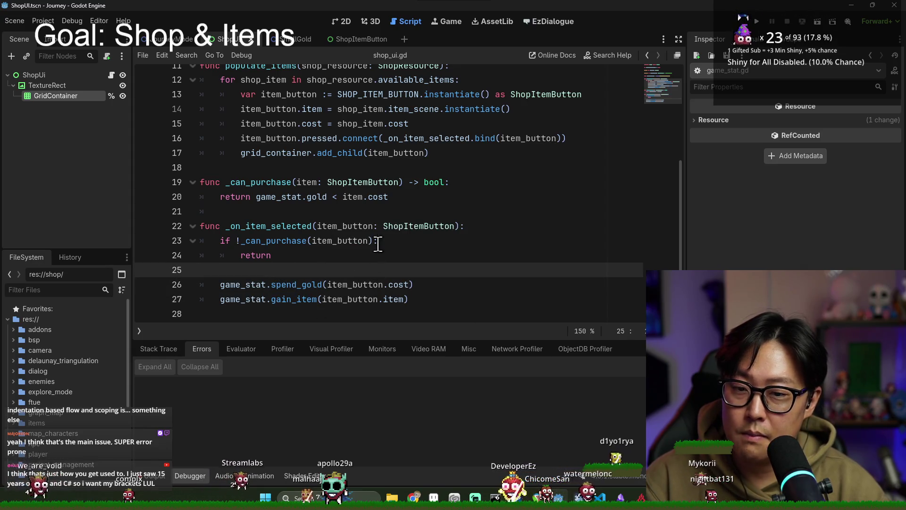
- Start a new item_button. line after the gain_item call
double_click(345, 226)
key(ctrl+c)
click(453, 314)
key(ctrl+v)
text(.)
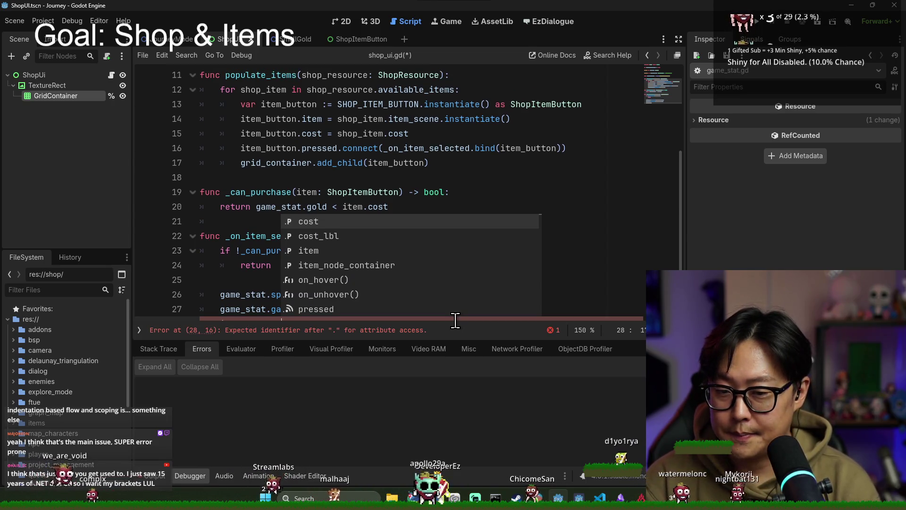
click(308, 207)
scroll(319, 257, down, 1)
click(296, 296)
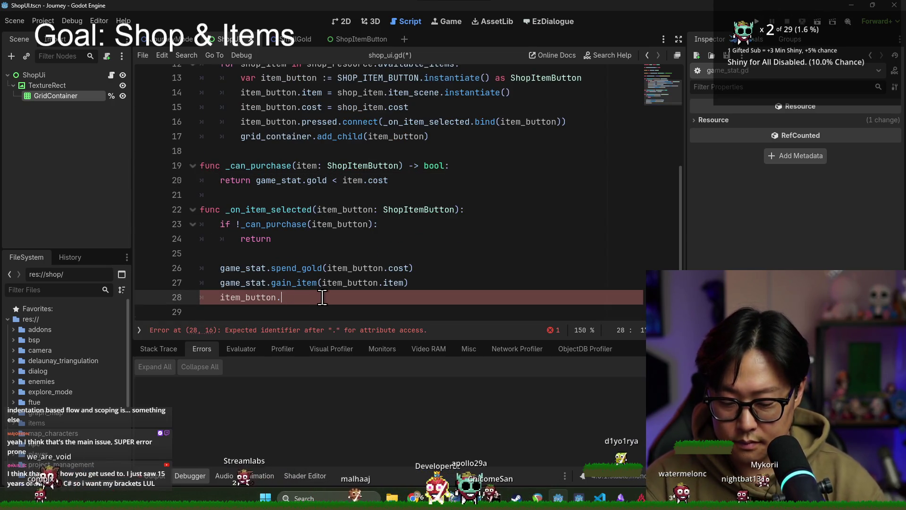
- Finish the item_button.mark_sold() call and add func mark_sold(): to shop_item_button.gd
text(mark_sold()
double_click(301, 311)
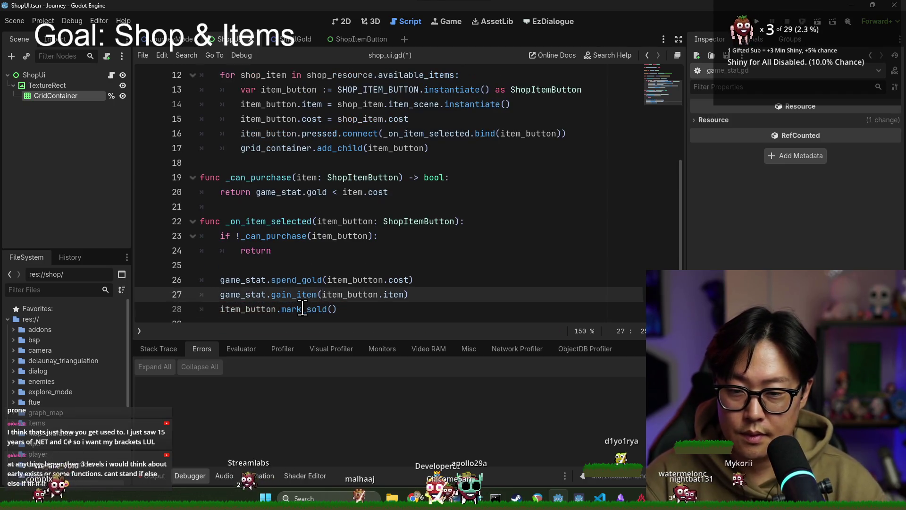
ctrl+click(305, 308)
scroll(255, 217, down, 5)
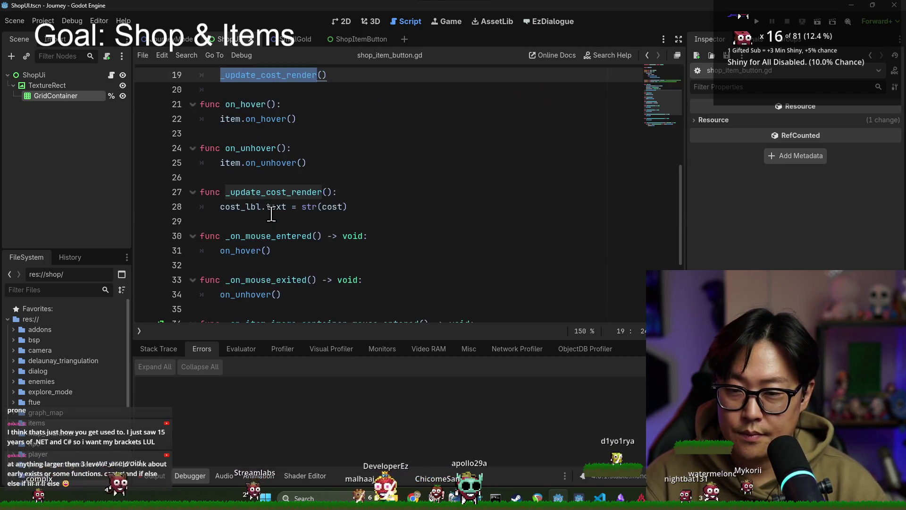
click(248, 160)
scroll(283, 198, up, 5)
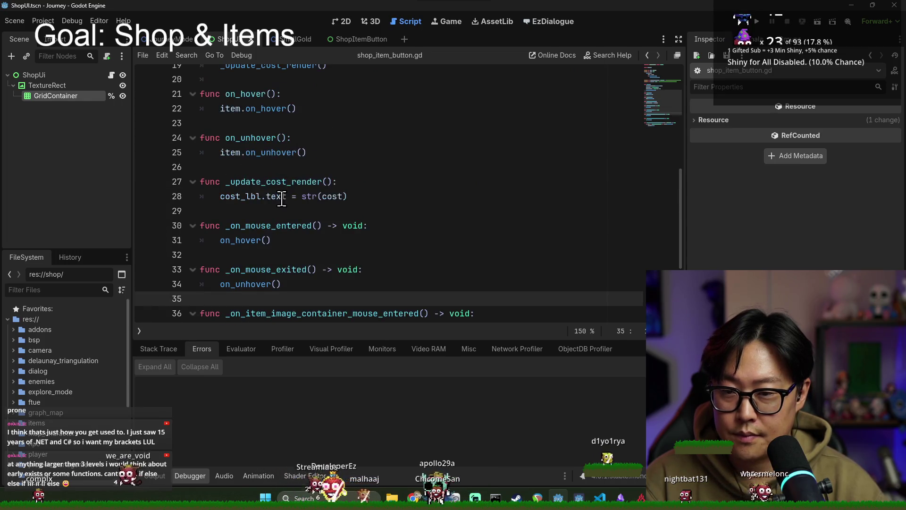
click(336, 240)
key(Return)
key(Return)
text(func mark_sold():)
key(Return)
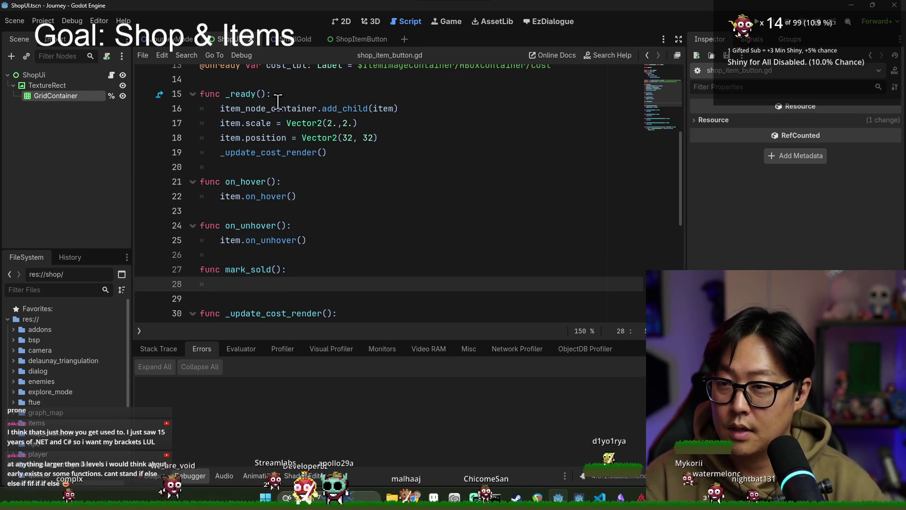
- Open the ShopItemButton scene in the 2D editor and save it
scroll(336, 243, up, 2)
click(46, 291)
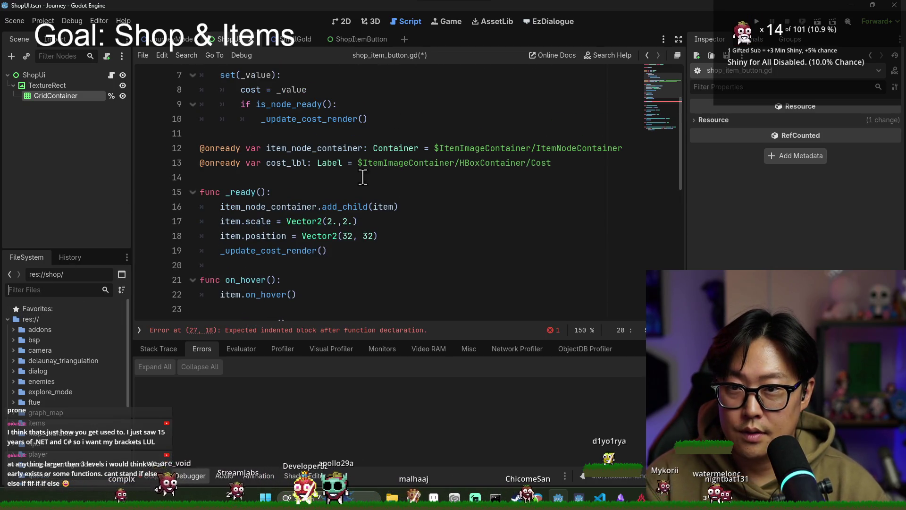
click(349, 20)
key(ctrl+s)
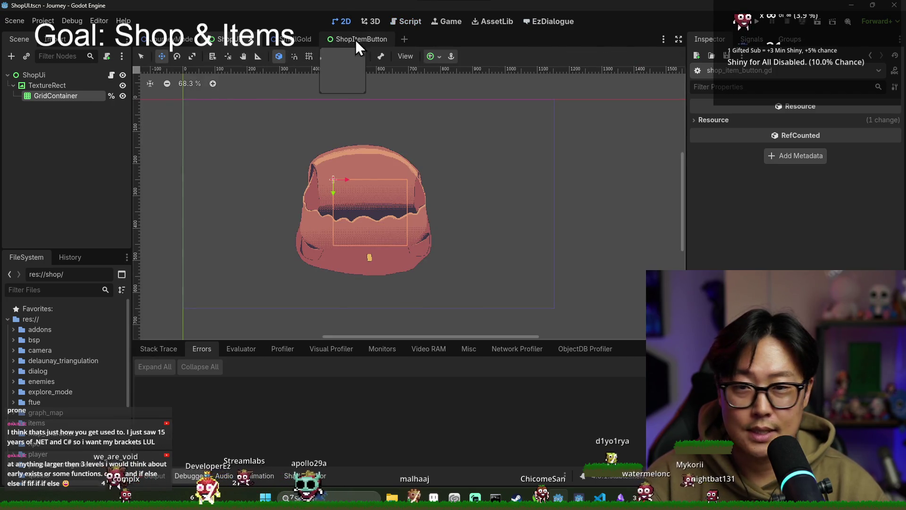
- Inspect ItemNodeContainer, ItemImageContainer and HBoxContainer in the ShopItemButton scene tree
click(355, 40)
click(56, 95)
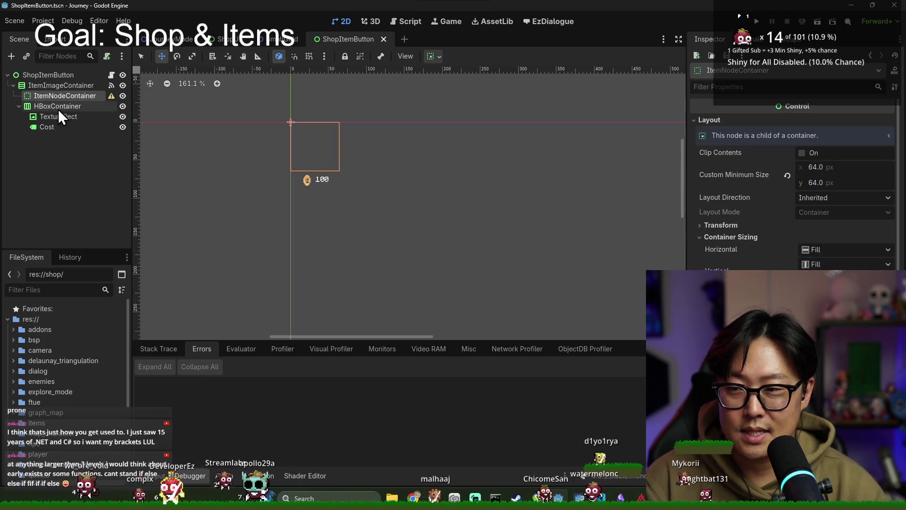
click(52, 86)
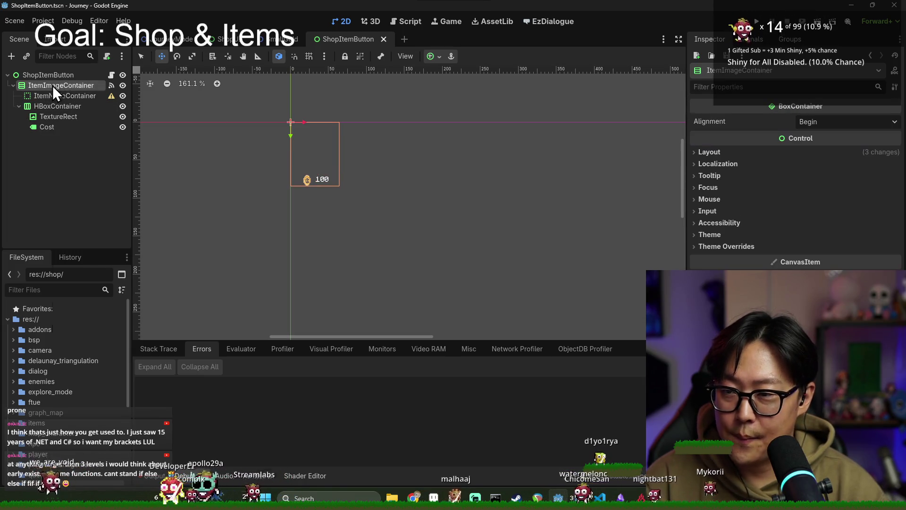
right_click(52, 85)
click(32, 109)
click(57, 106)
click(56, 87)
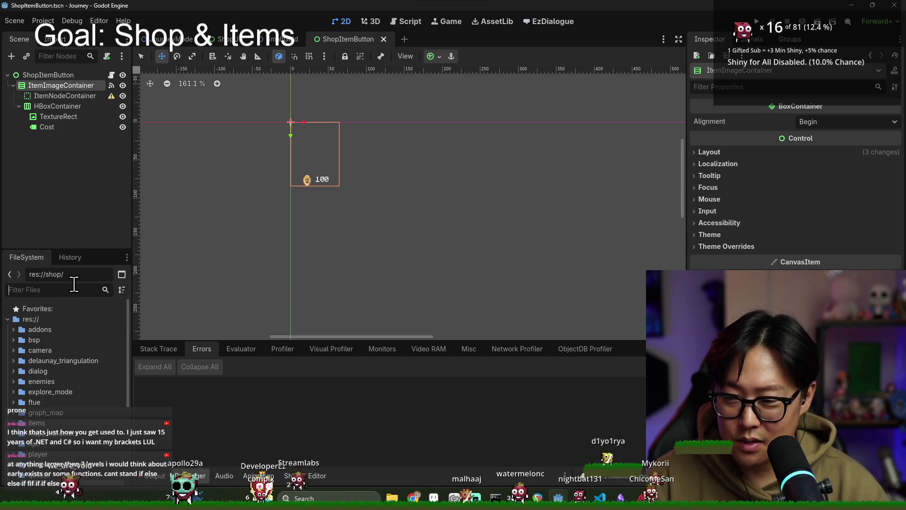
- Clear the 'item' file filter and open the shop_item_button.gd script
text(item)
key(BackSpace)
key(BackSpace)
key(BackSpace)
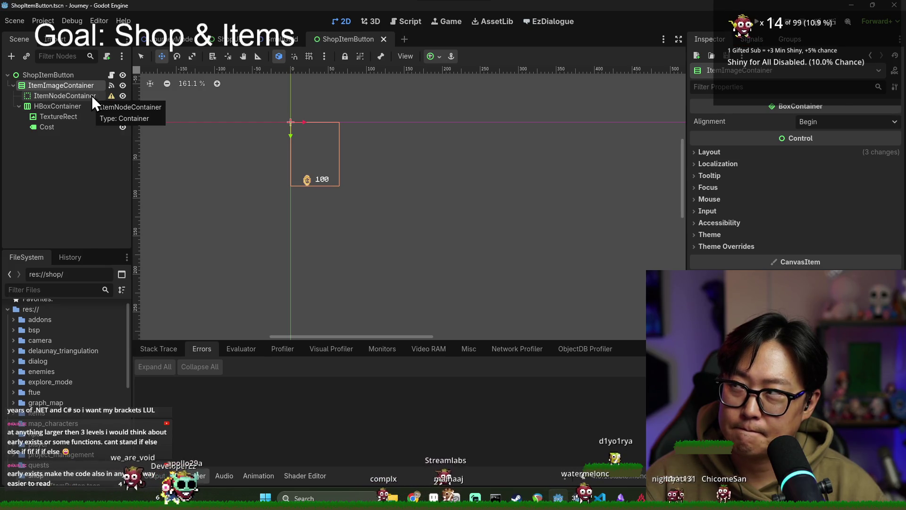
click(110, 76)
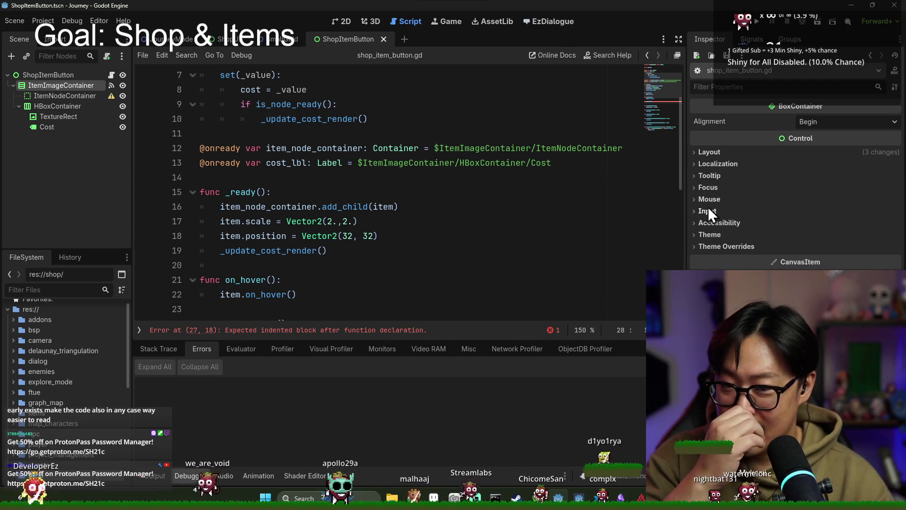
- Add an empty indented body line under func mark_sold() at line 27
click(344, 193)
scroll(283, 184, up, 2)
scroll(233, 173, down, 4)
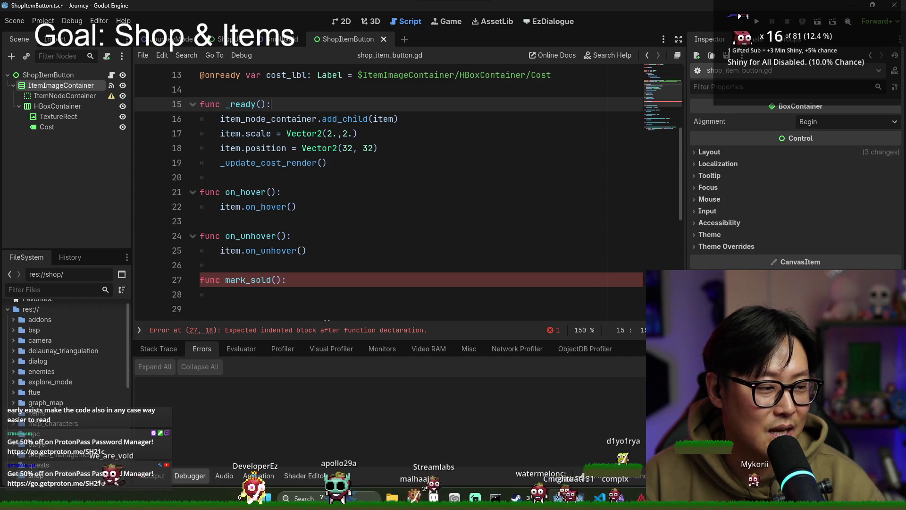
scroll(389, 259, up, 2)
scroll(393, 252, down, 2)
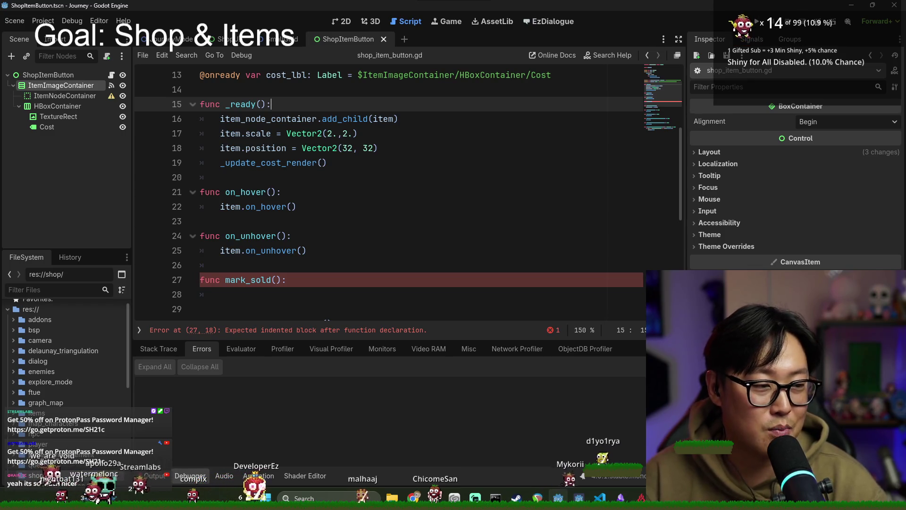
click(378, 281)
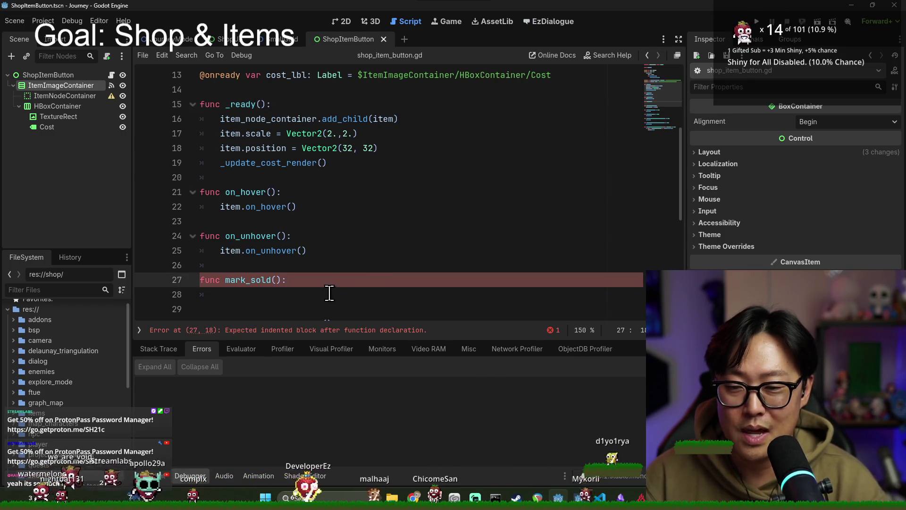
key(Return)
drag(395, 342, 395, 352)
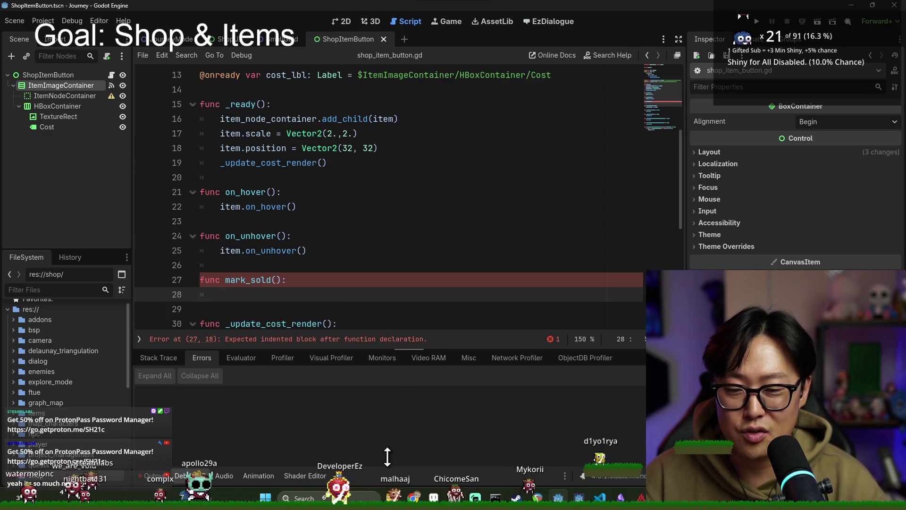
scroll(425, 283, down, 4)
scroll(275, 186, up, 1)
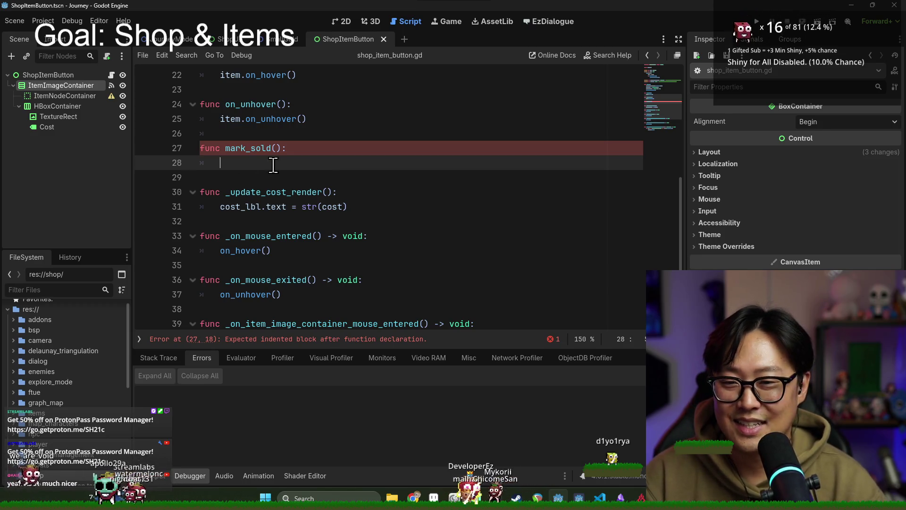
- Go back to the ShopItemButton scene in the 2D workspace
click(258, 149)
scroll(276, 229, up, 2)
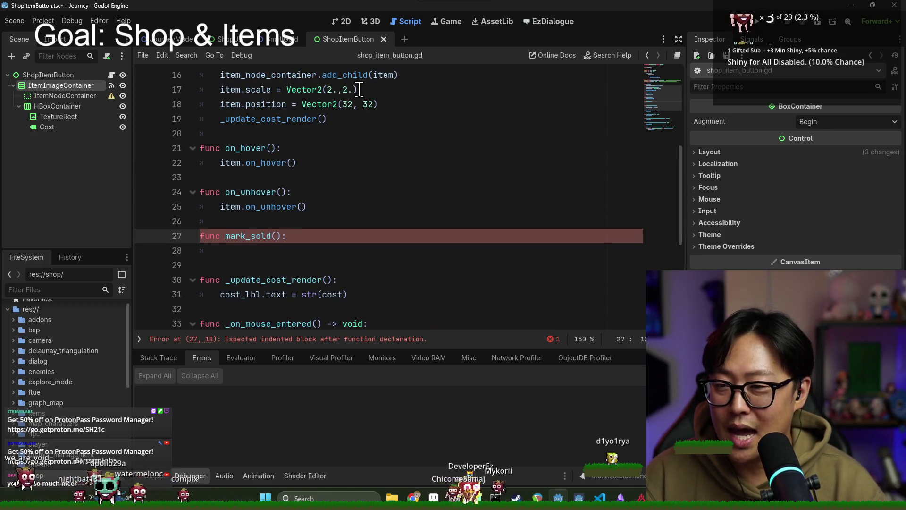
click(342, 24)
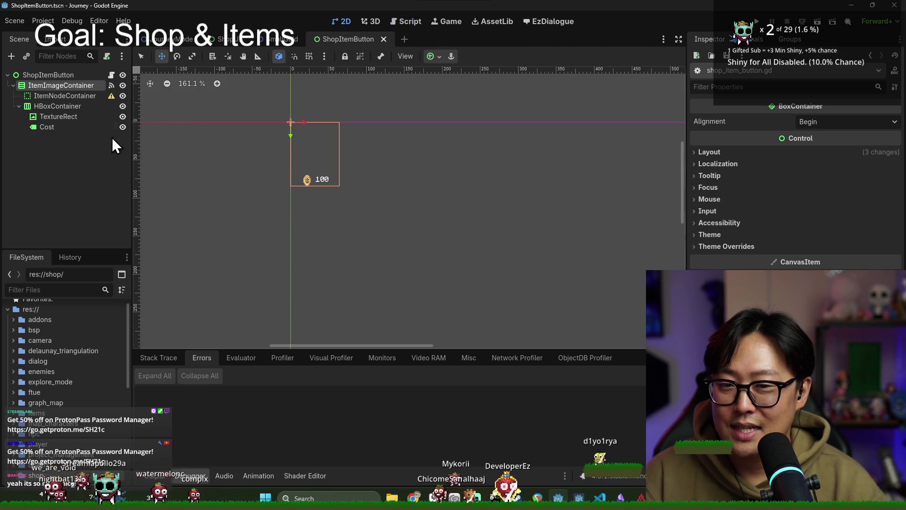
- Collapse HBoxContainer, cancel a new child under ItemImageContainer, and bring up ItemNodeContainer's node menu
click(70, 96)
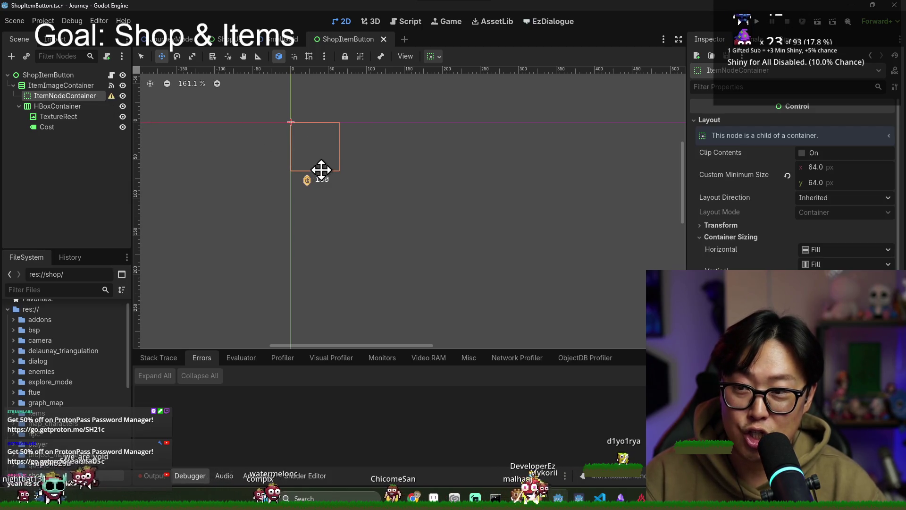
click(18, 106)
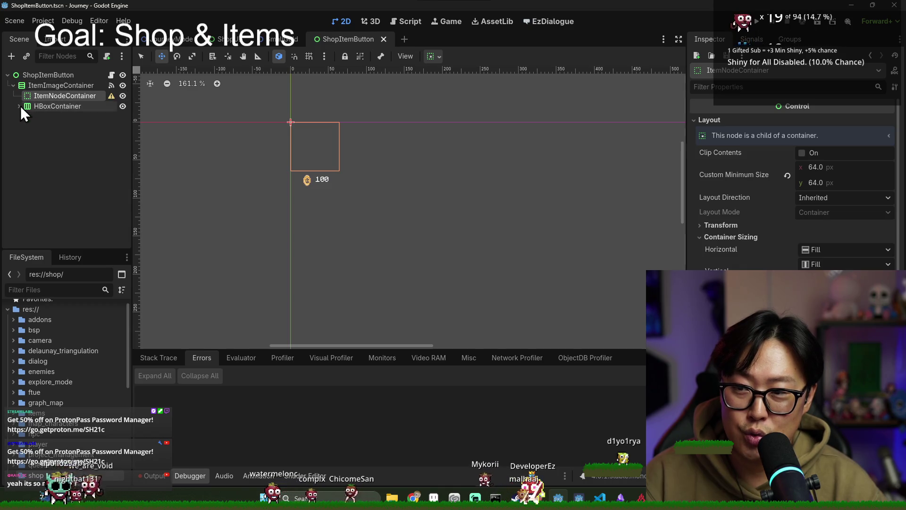
right_click(35, 90)
click(60, 95)
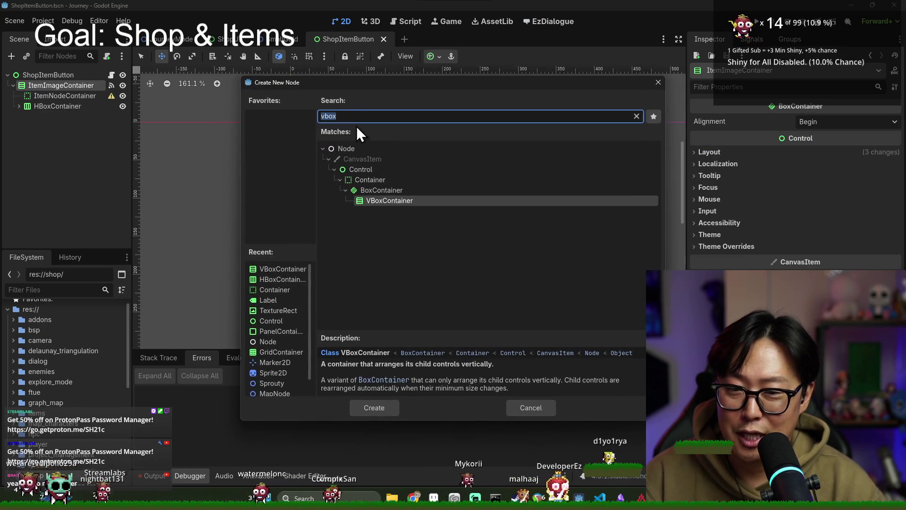
key(Escape)
right_click(62, 96)
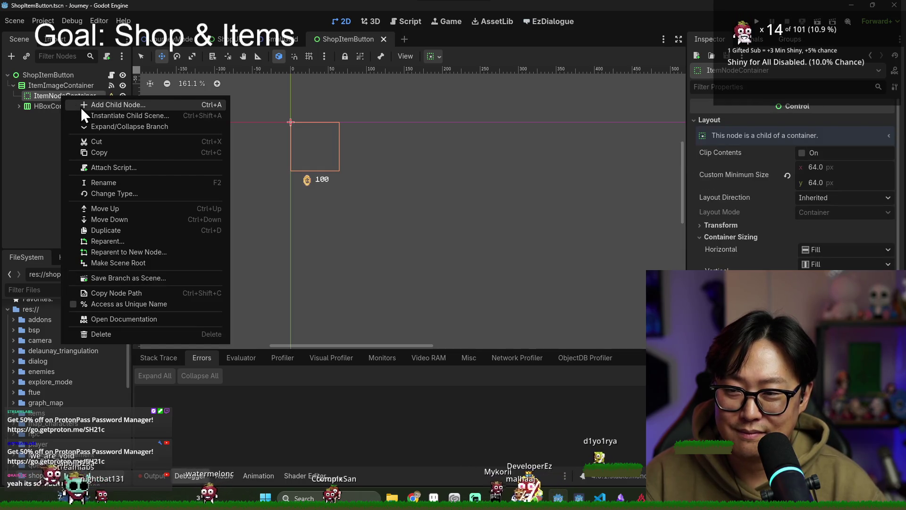
- Add a TextureRect child node under ItemNodeContainer
click(81, 106)
key(Escape)
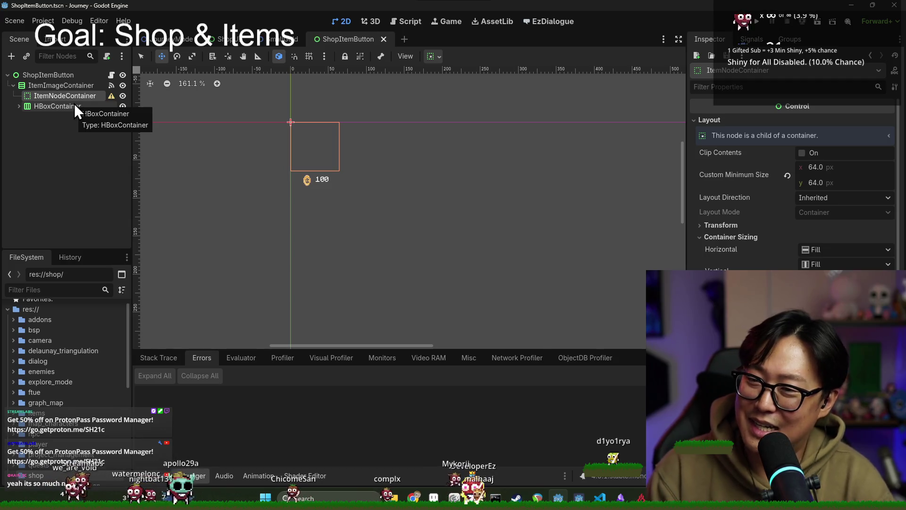
right_click(58, 78)
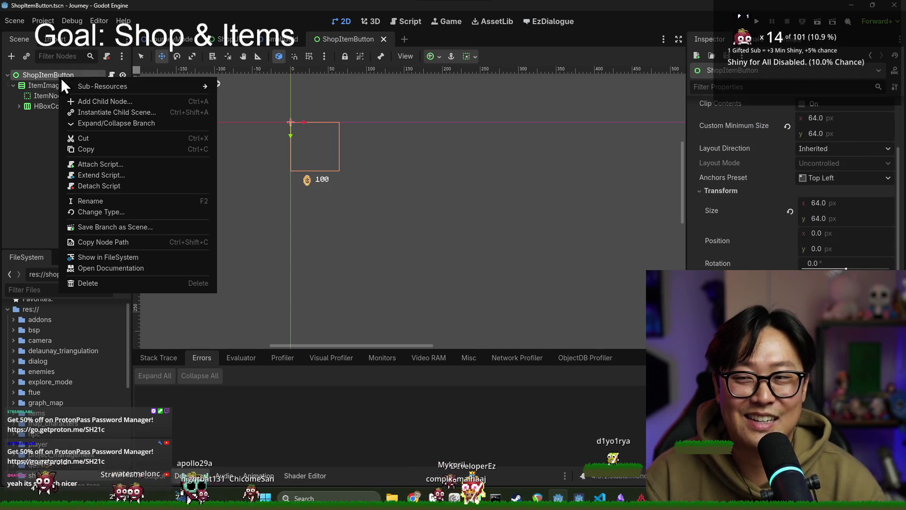
key(Escape)
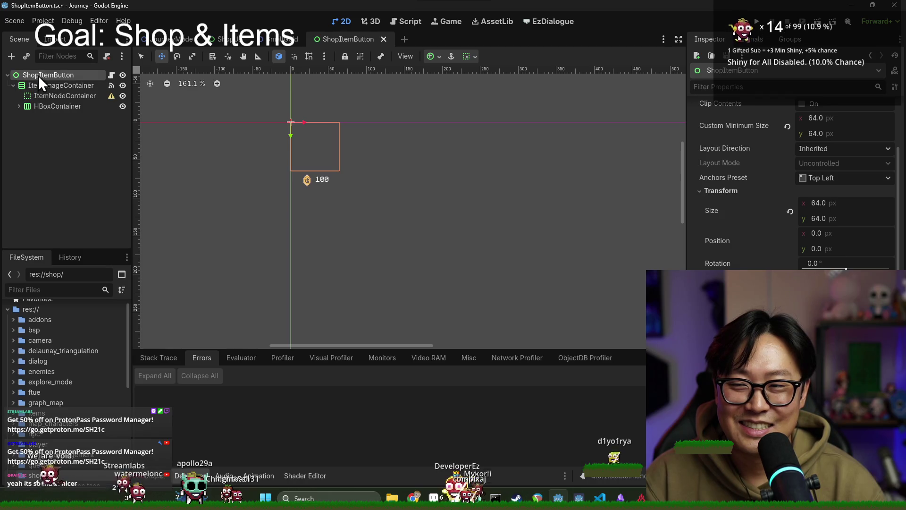
right_click(38, 75)
key(Escape)
right_click(41, 96)
click(86, 103)
text(texture)
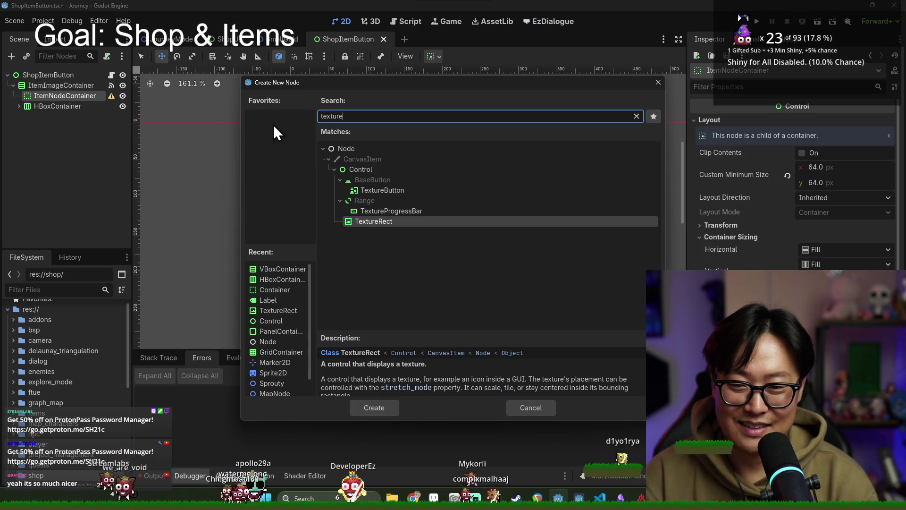
key(Return)
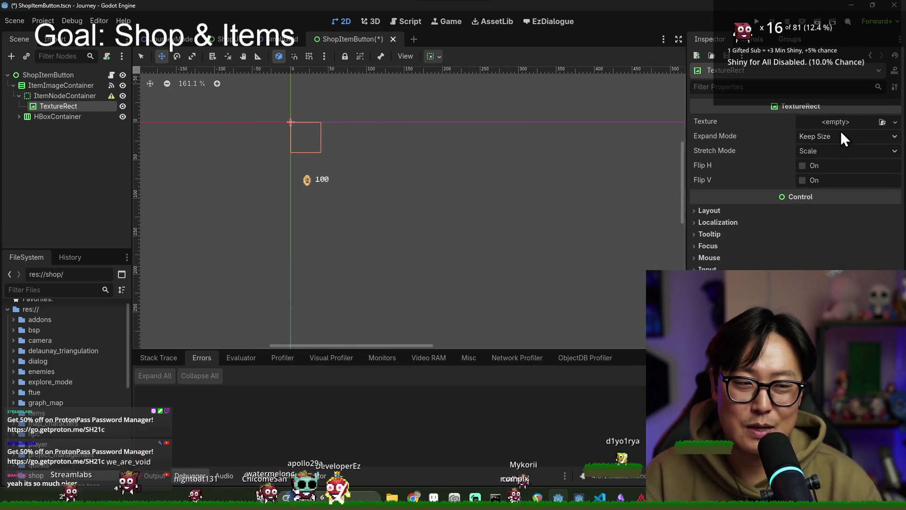
- Assign sold_sign_sprite as the TextureRect's Texture in the Inspector
click(888, 123)
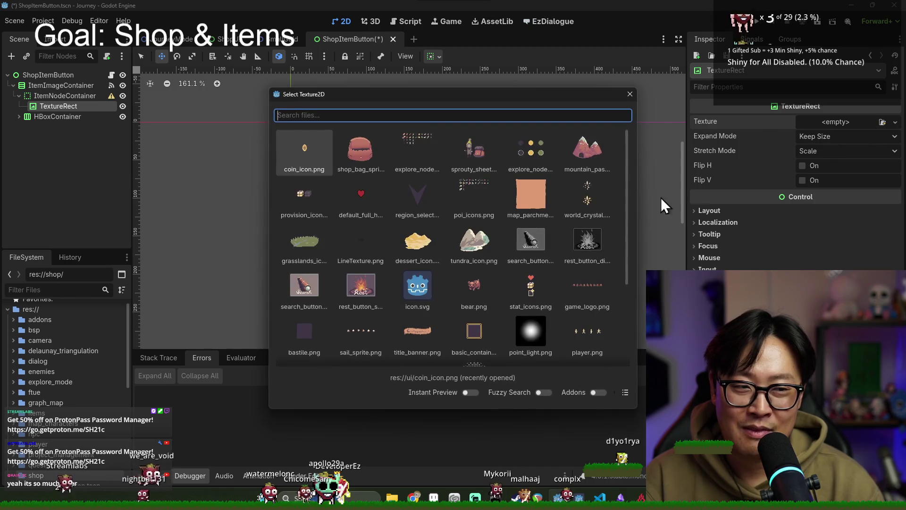
scroll(491, 208, down, 3)
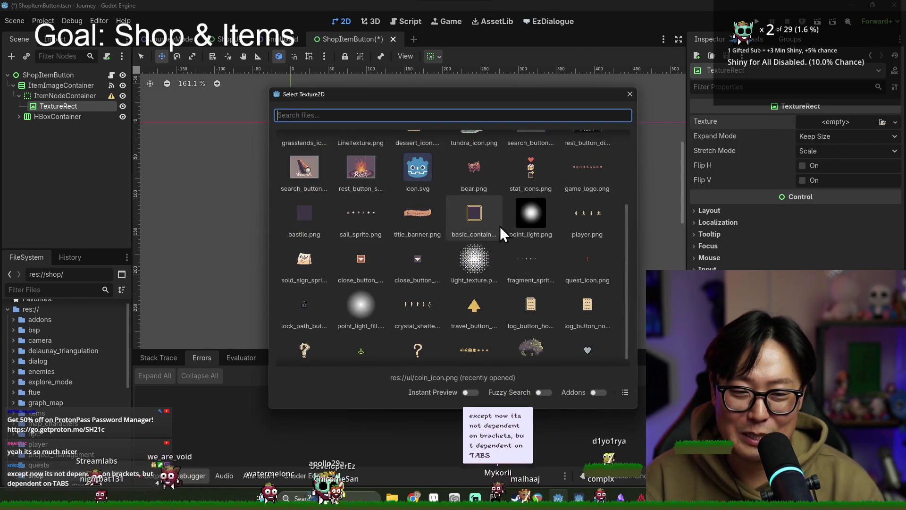
text(sold)
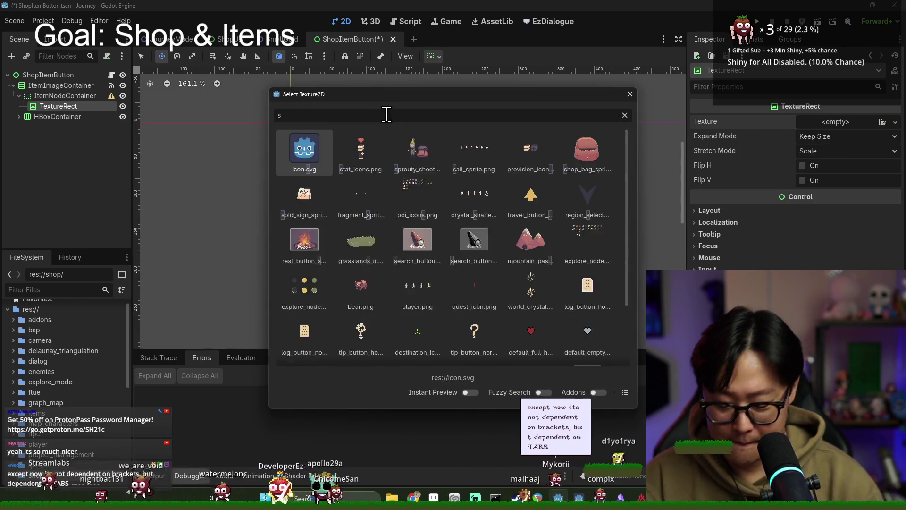
double_click(307, 149)
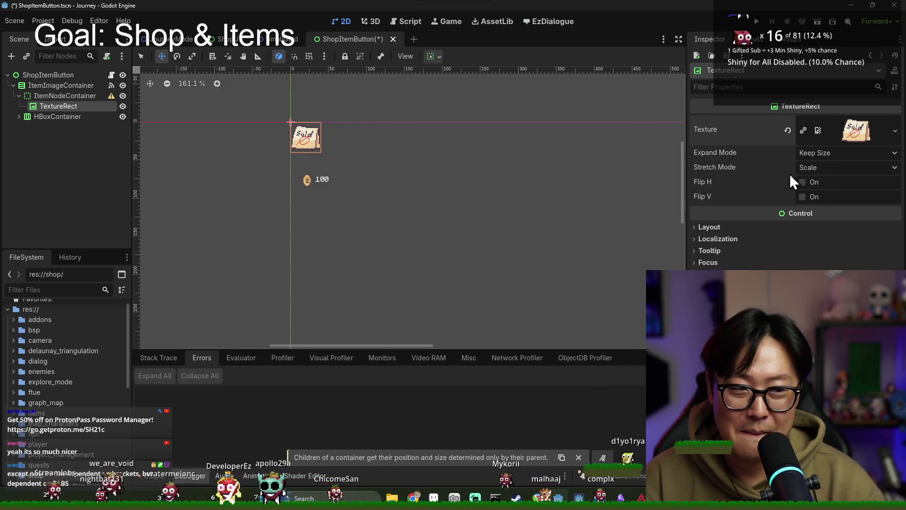
- Review the TextureRect's Layout settings in the Inspector and save the scene
click(721, 228)
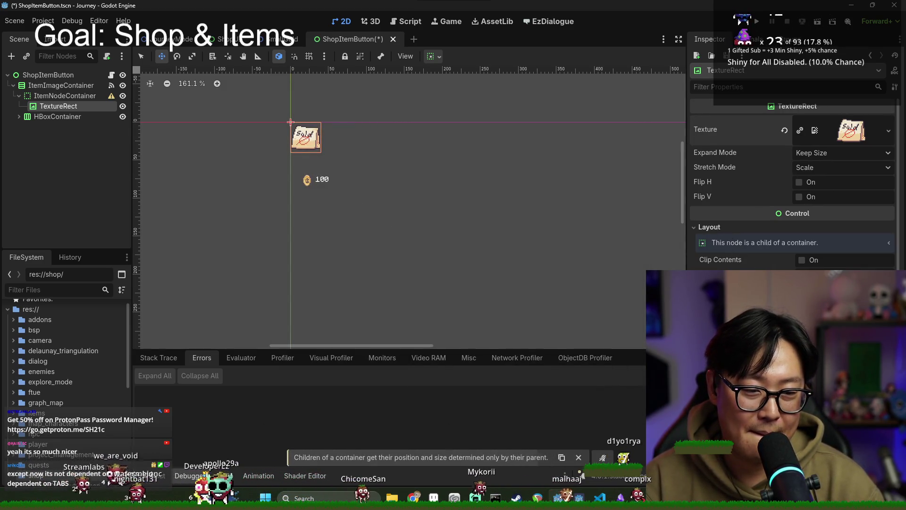
click(726, 229)
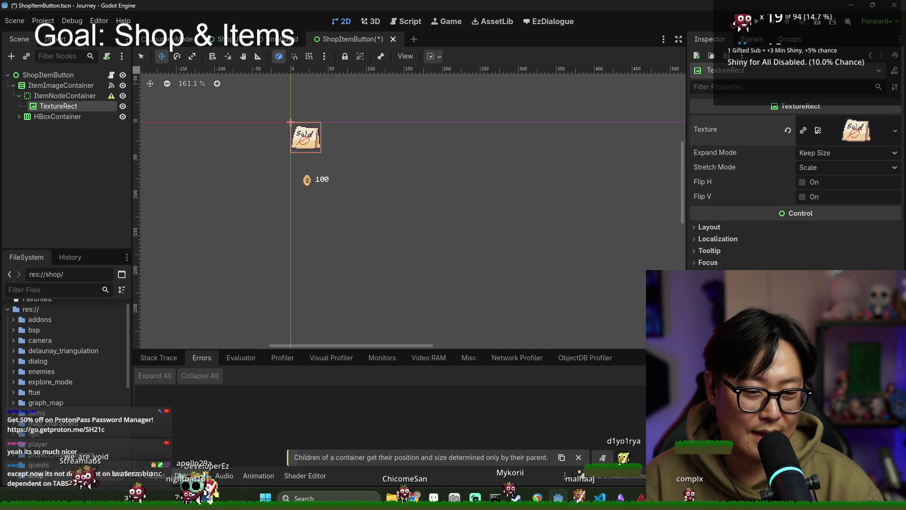
click(713, 229)
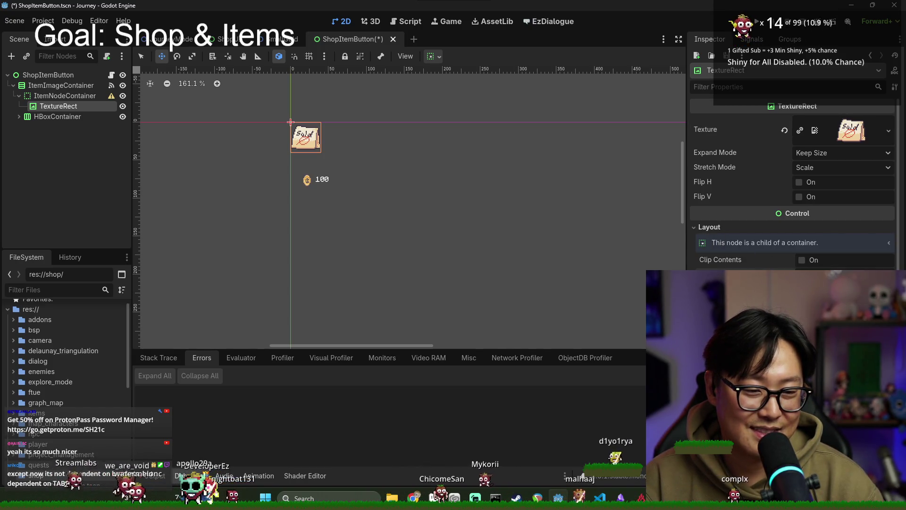
scroll(793, 189, down, 2)
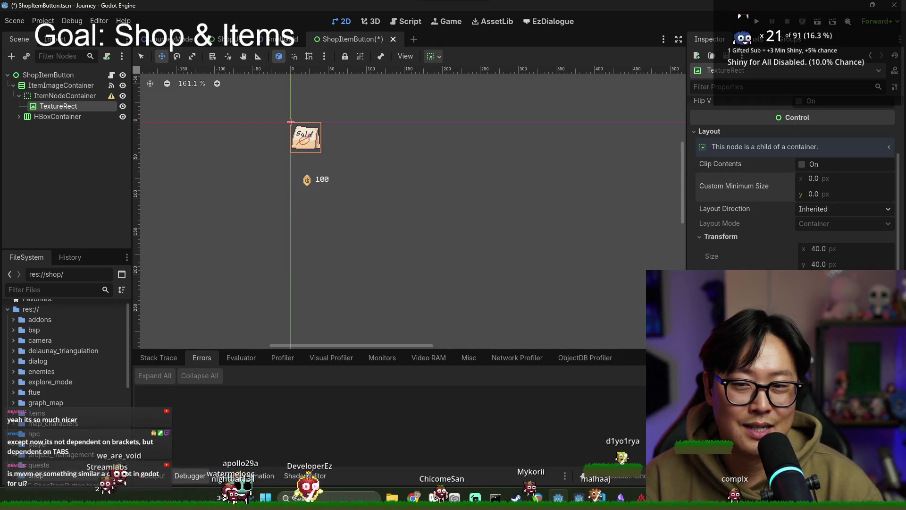
scroll(793, 228, up, 2)
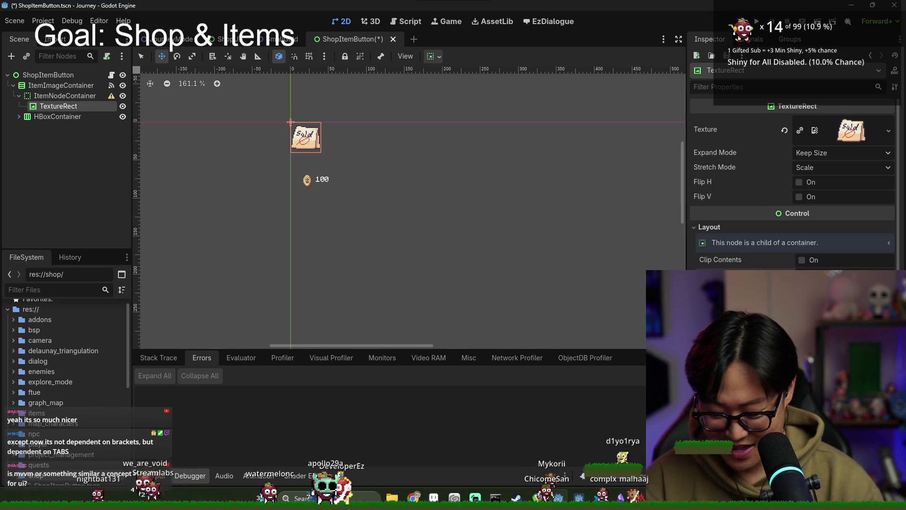
key(ctrl+s)
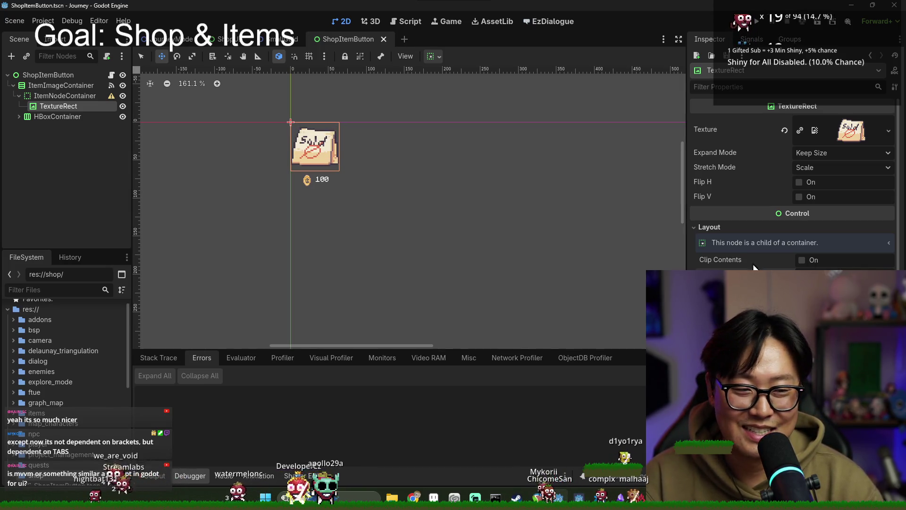
- Set the TextureRect's Stretch Mode to Keep and save the scene
click(816, 167)
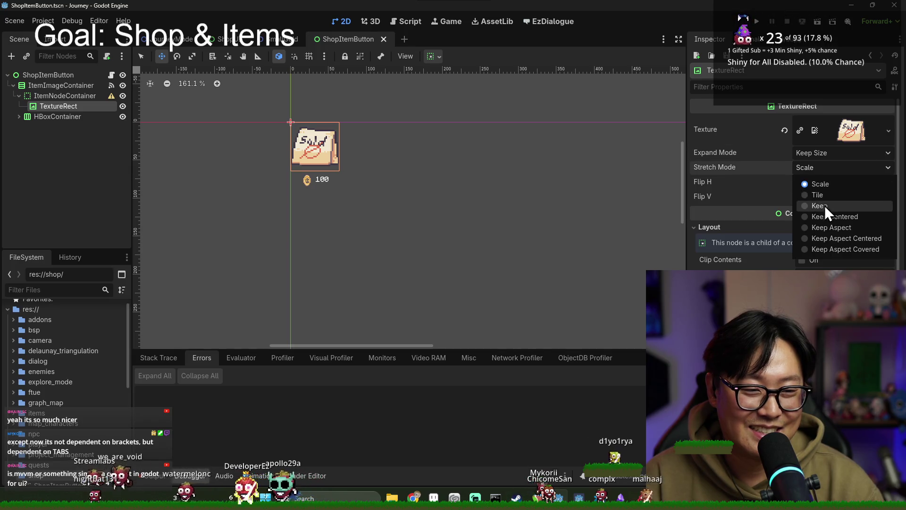
click(824, 205)
key(ctrl+s)
scroll(810, 172, down, 4)
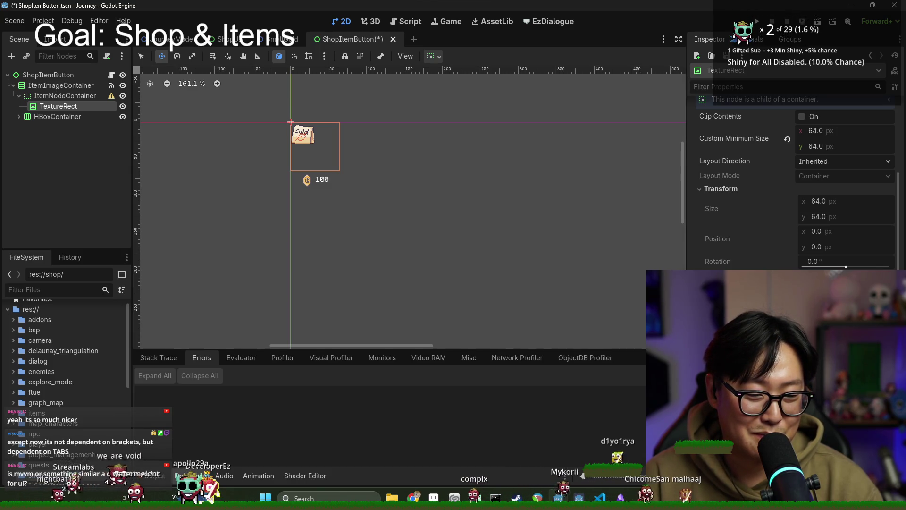
key(ctrl+s)
scroll(793, 189, down, 5)
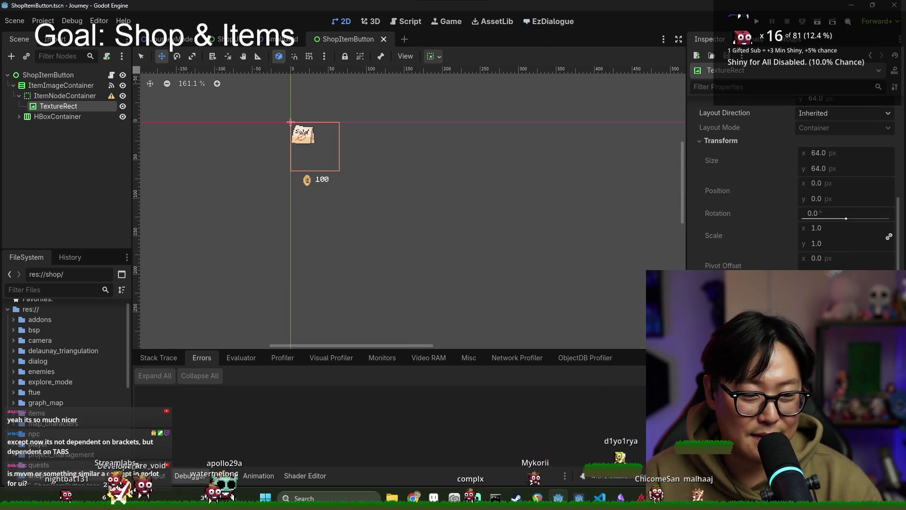
key(ctrl+s)
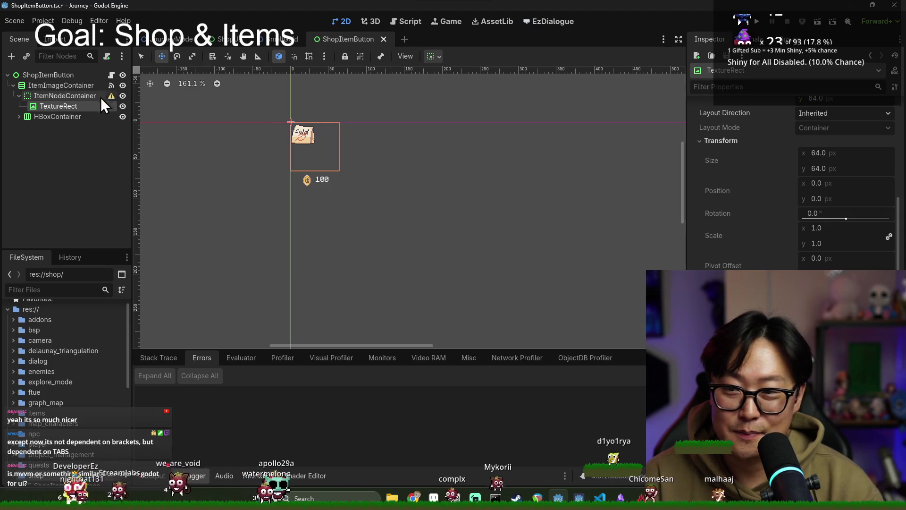
- Reselect the TextureRect under ItemNodeContainer and review its Inspector properties, saving again
click(72, 97)
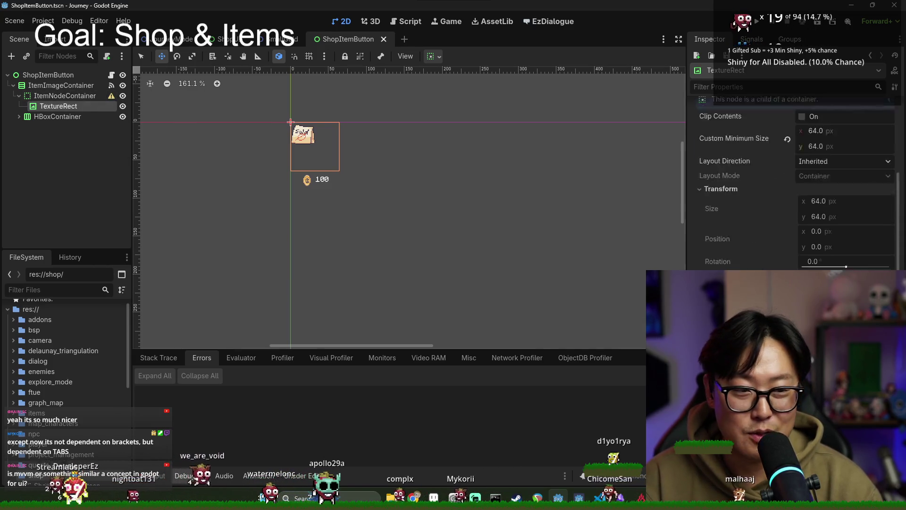
click(66, 106)
key(ctrl+s)
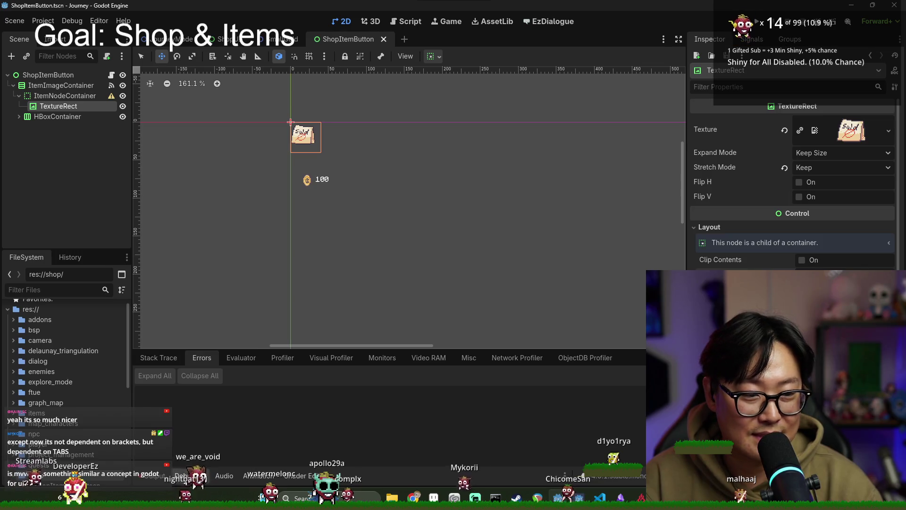
scroll(820, 260, down, 3)
scroll(820, 259, down, 3)
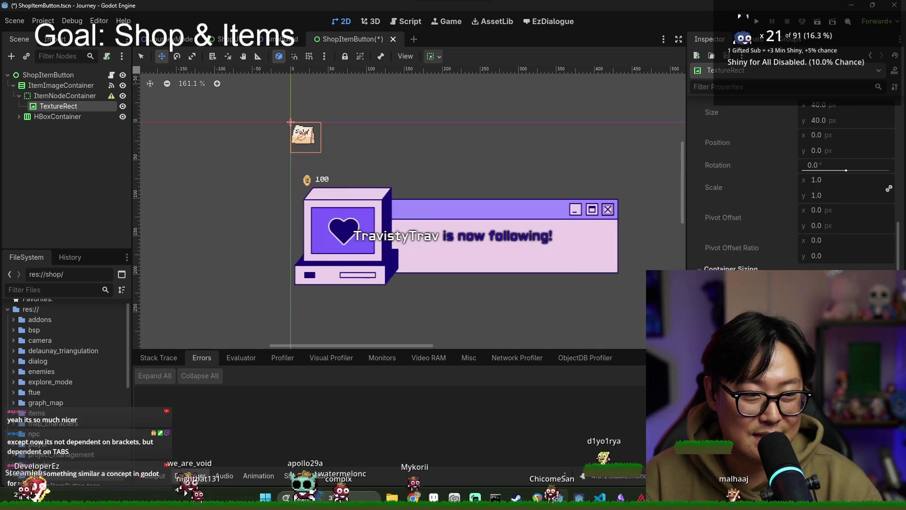
key(ctrl+s)
scroll(824, 260, up, 3)
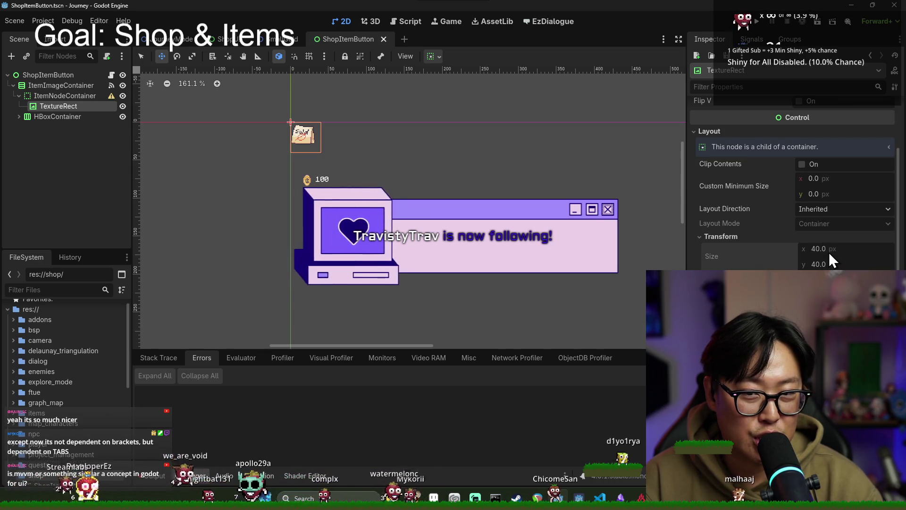
scroll(803, 222, up, 1)
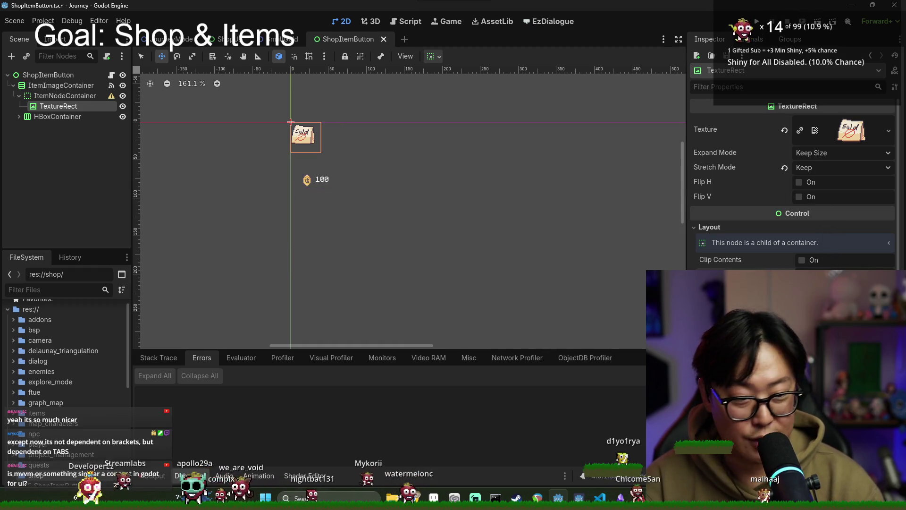
- Undo to restore the 64×64 box, then set Stretch Mode to Keep Centered and save
key(Return)
click(832, 171)
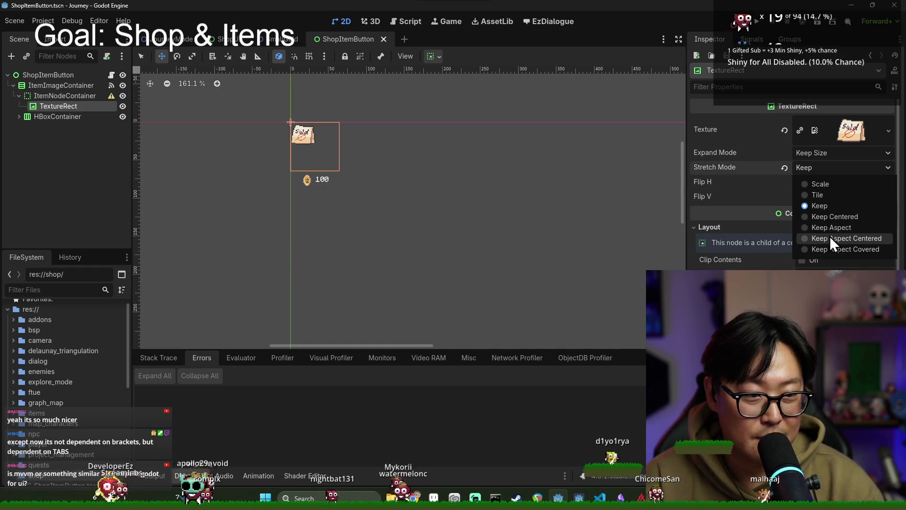
click(815, 215)
key(ctrl+s)
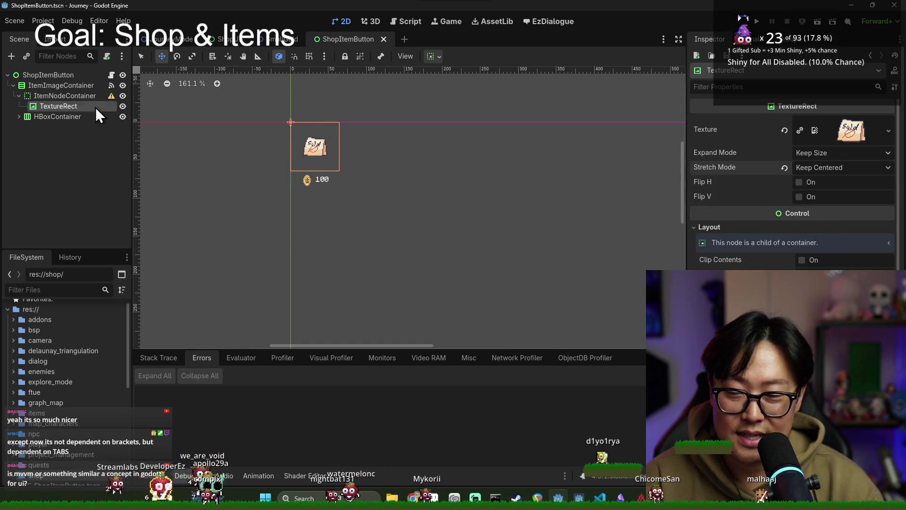
double_click(78, 106)
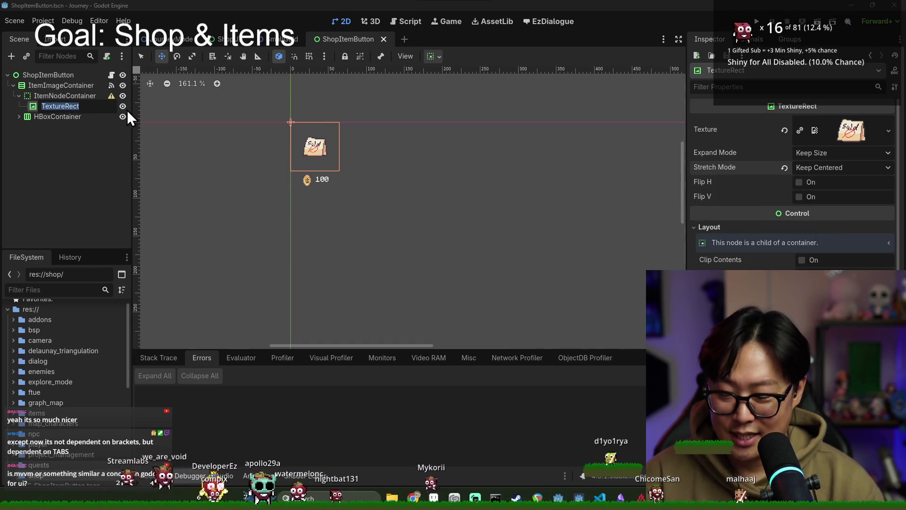
- Rename the TextureRect under ItemNodeContainer to SoldOutSign and save with Ctrl+S
key(Escape)
scroll(793, 189, down, 8)
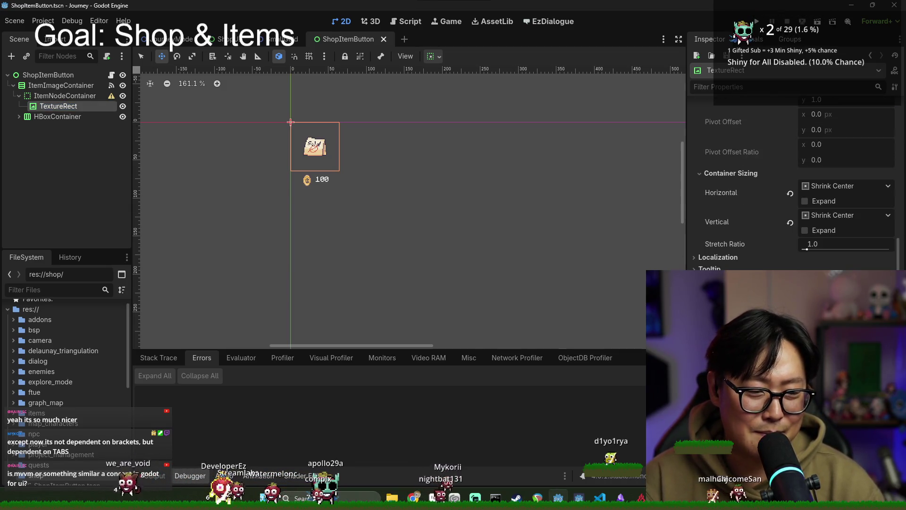
scroll(793, 188, down, 5)
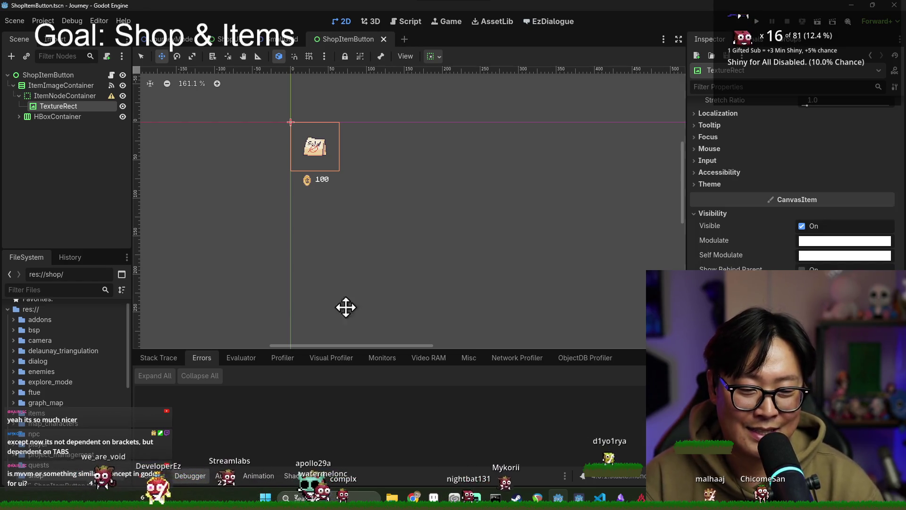
key(ctrl+s)
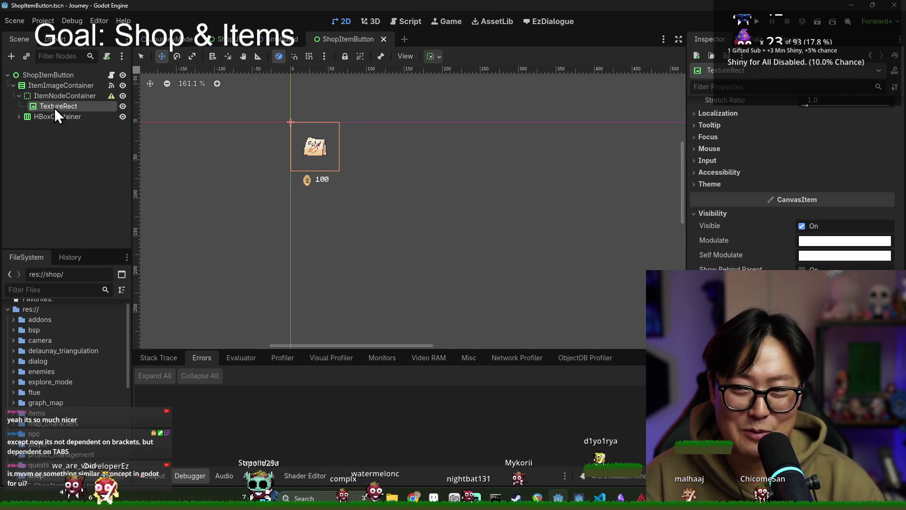
double_click(54, 106)
text(SoldOutSi)
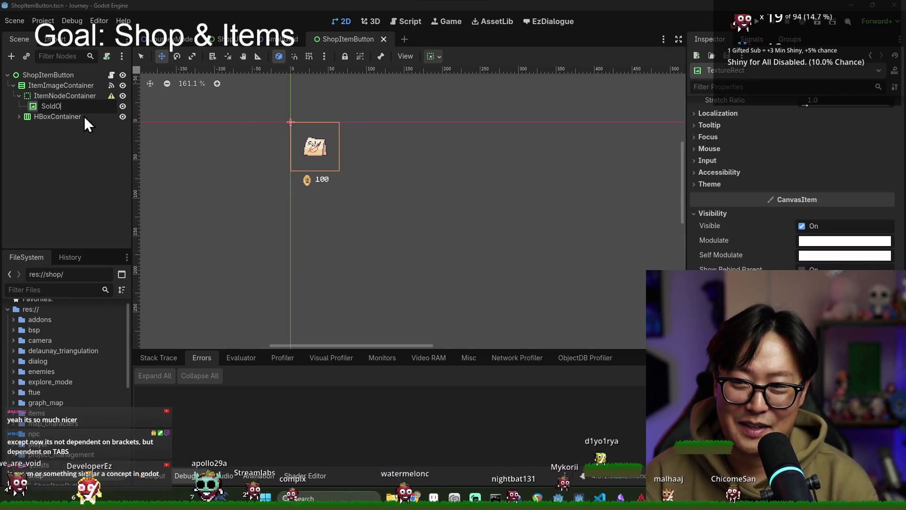
text(gn)
key(Return)
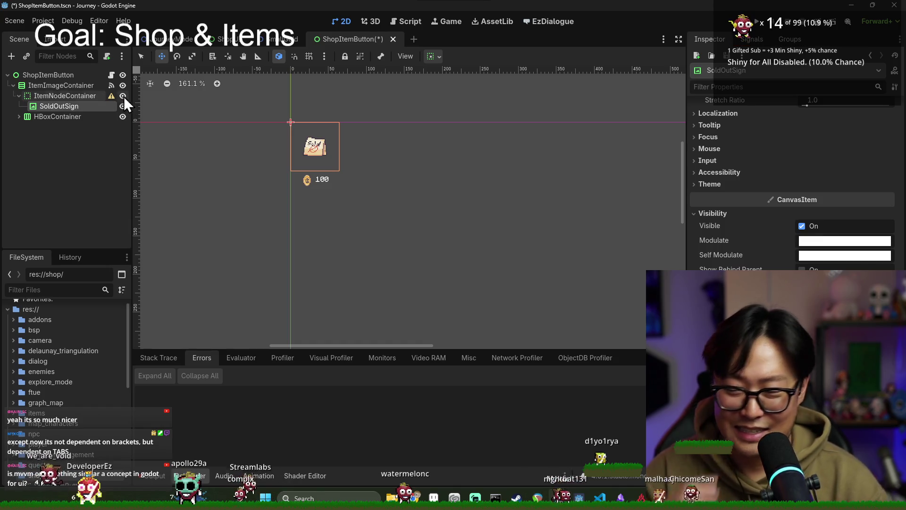
key(ctrl+s)
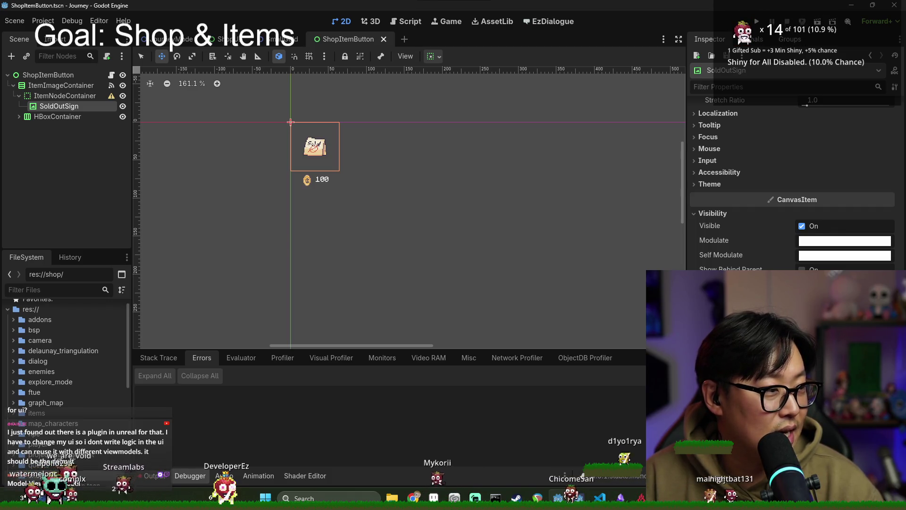
key(Escape)
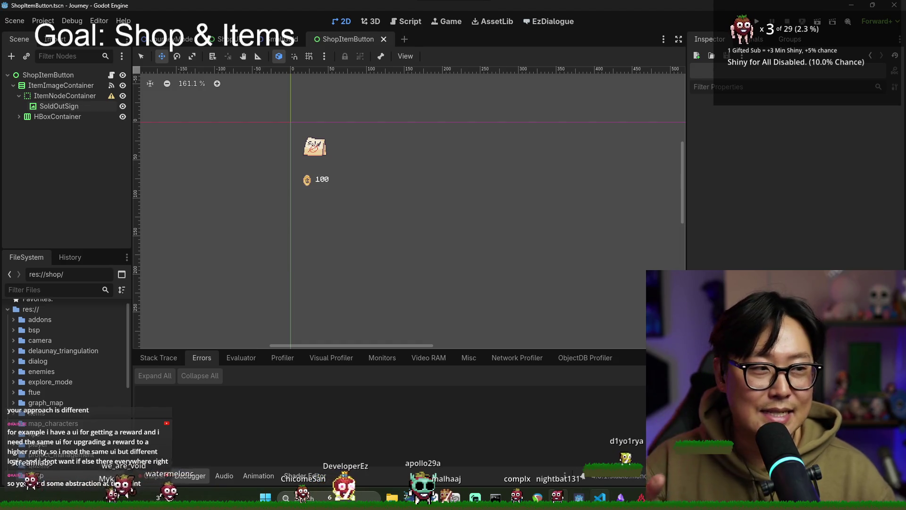
mouse_move(562, 480)
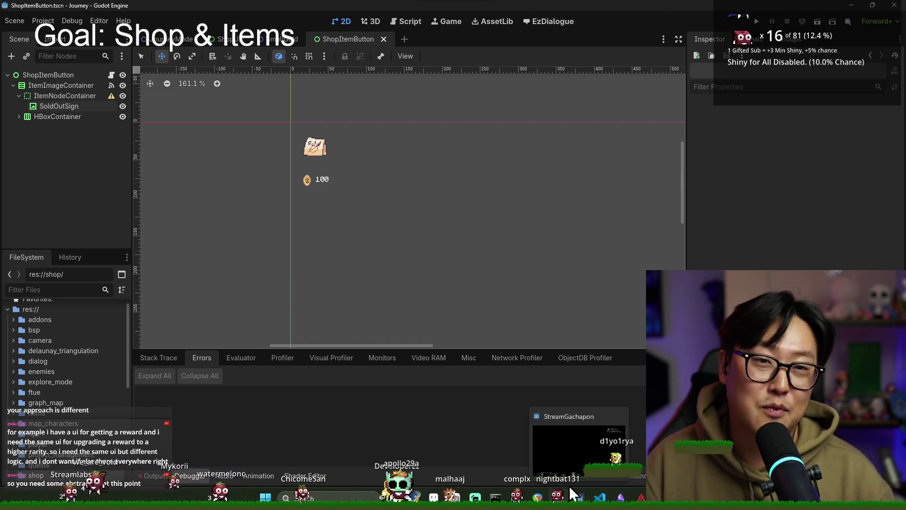
mouse_move(569, 463)
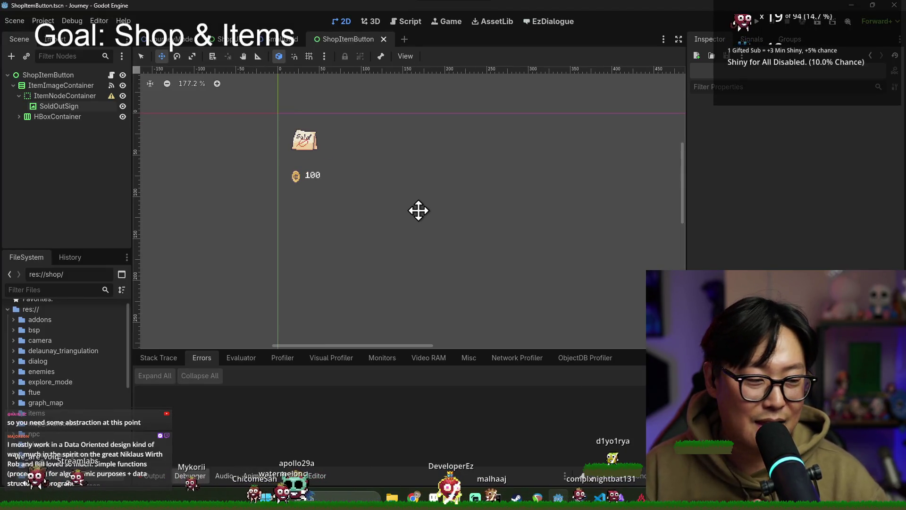
drag(364, 172, 367, 174)
scroll(344, 158, up, 1)
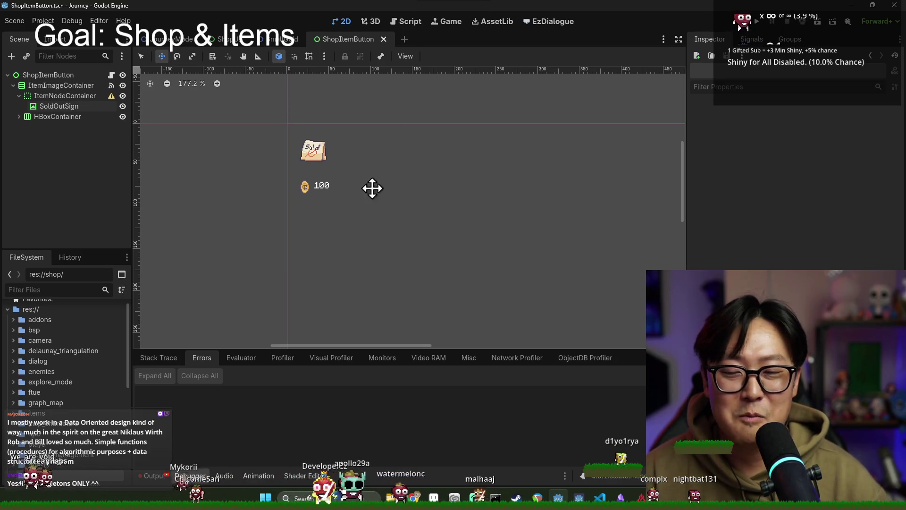
scroll(358, 185, up, 2)
scroll(385, 204, down, 1)
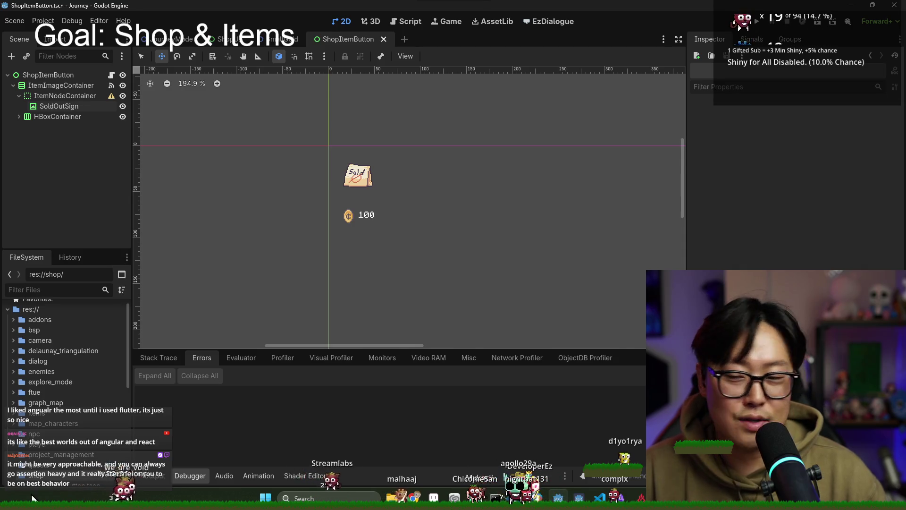
scroll(24, 382, down, 5)
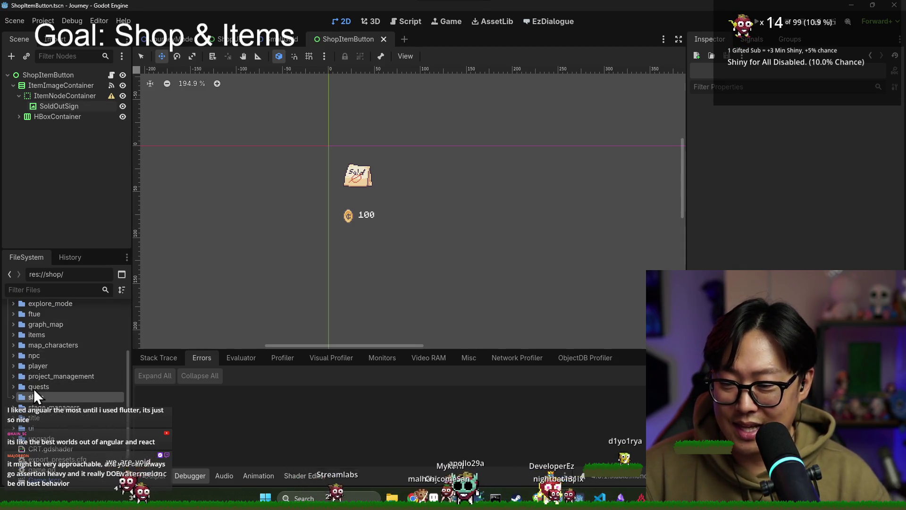
scroll(47, 394, up, 1)
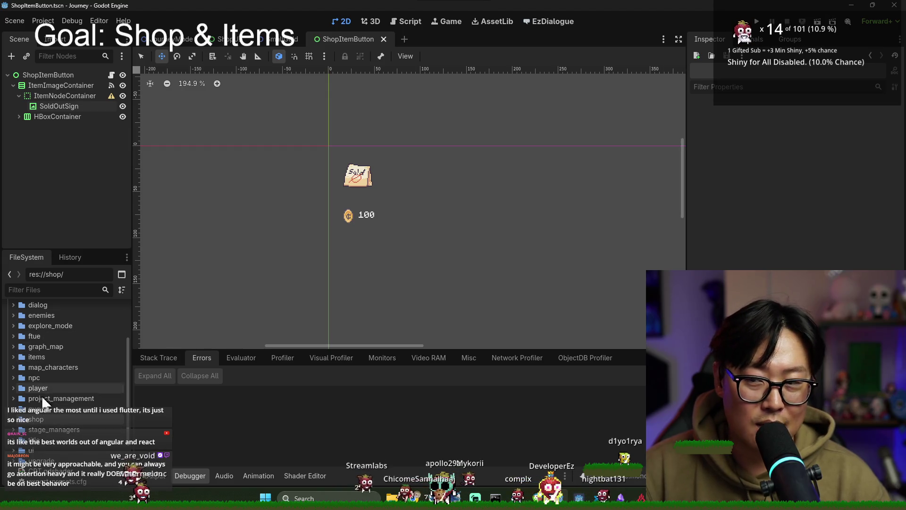
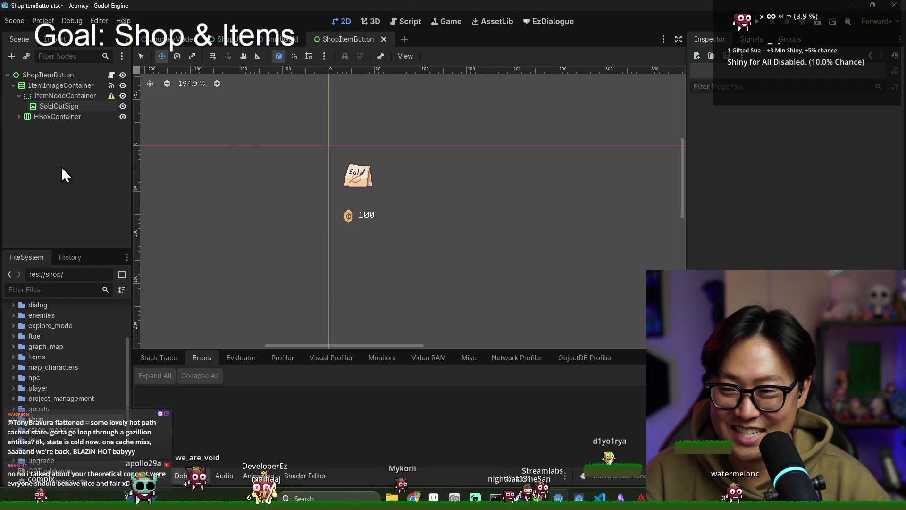
- Frame the sold sign and coin in the viewport and save the scene
scroll(563, 191, up, 3)
key(ctrl+s)
key(ctrl+s)
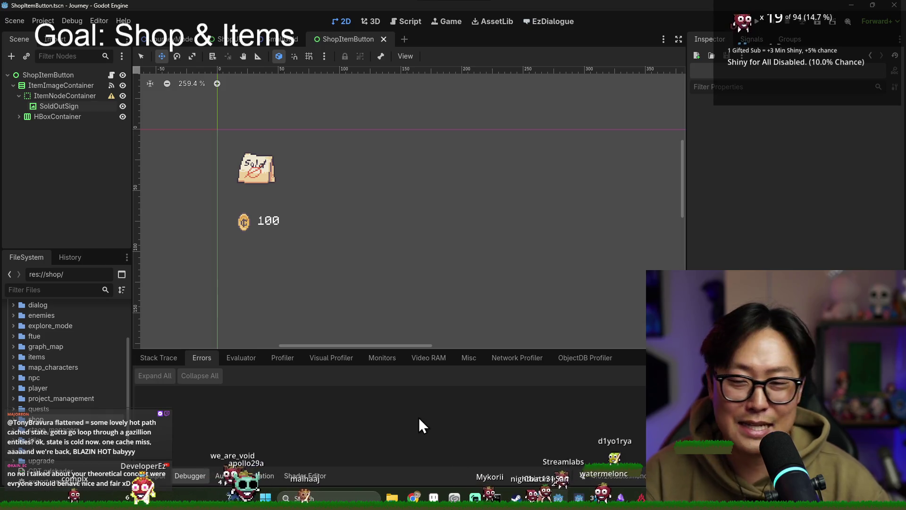
drag(338, 231, 446, 259)
scroll(411, 215, up, 1)
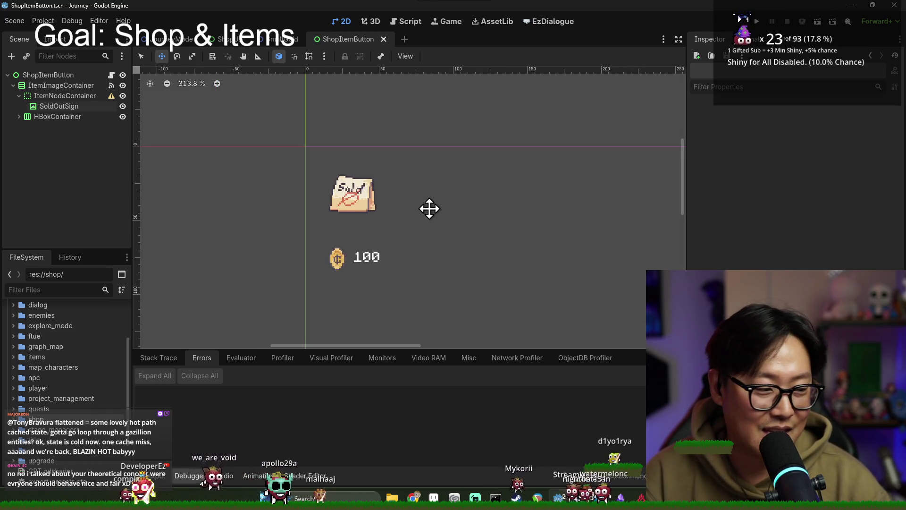
drag(285, 200, 328, 202)
scroll(404, 229, up, 1)
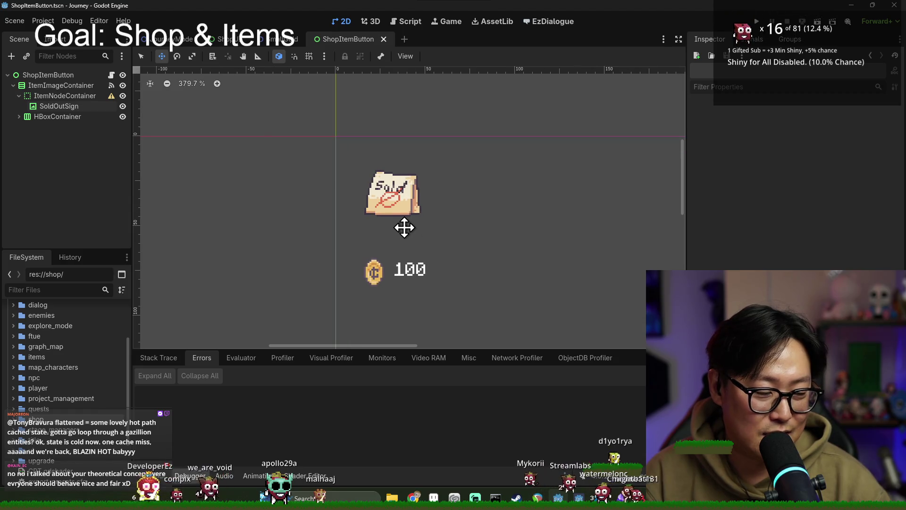
key(ctrl+s)
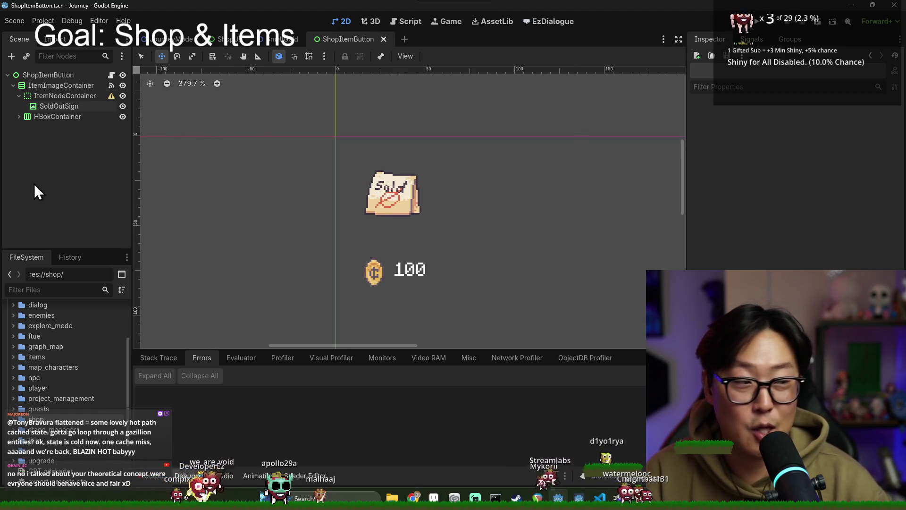
scroll(454, 274, down, 1)
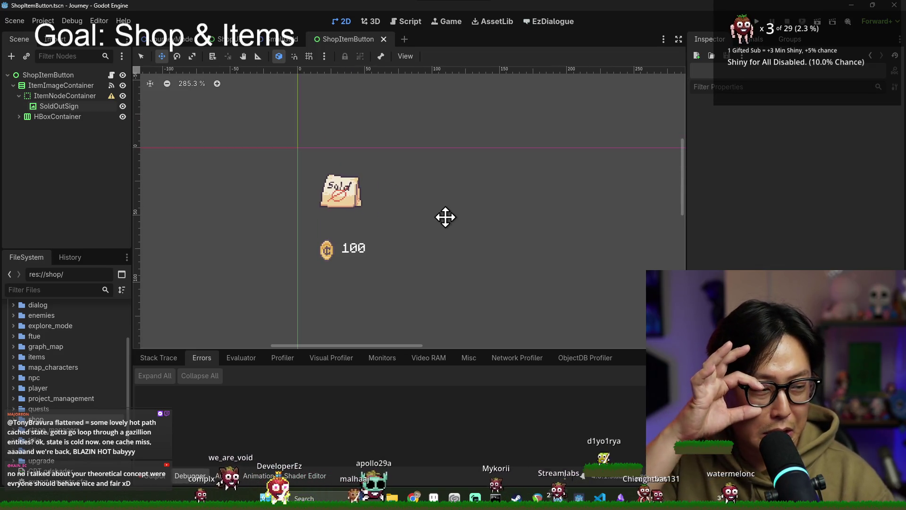
key(ctrl+s)
key(ctrl+s)
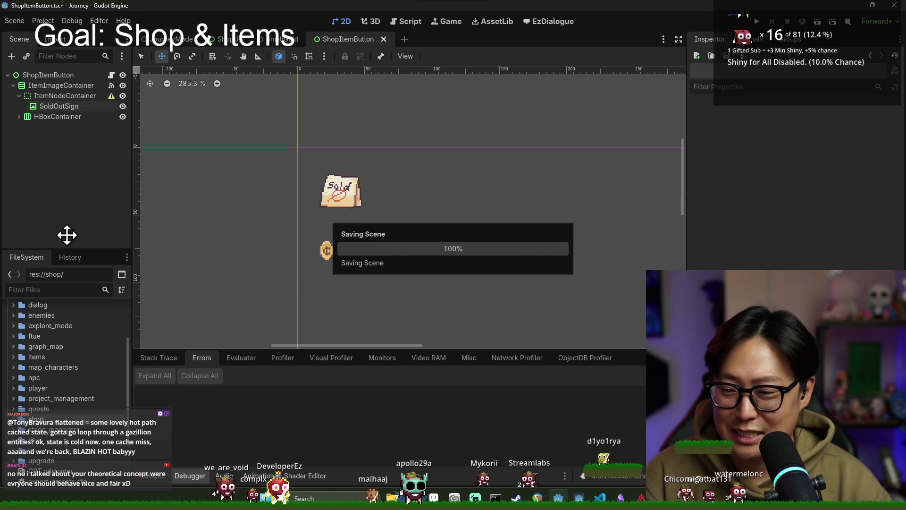
mouse_move(134, 170)
mouse_down()
mouse_move(198, 180)
mouse_move(140, 178)
mouse_up()
key(ctrl+s)
scroll(371, 240, up, 1)
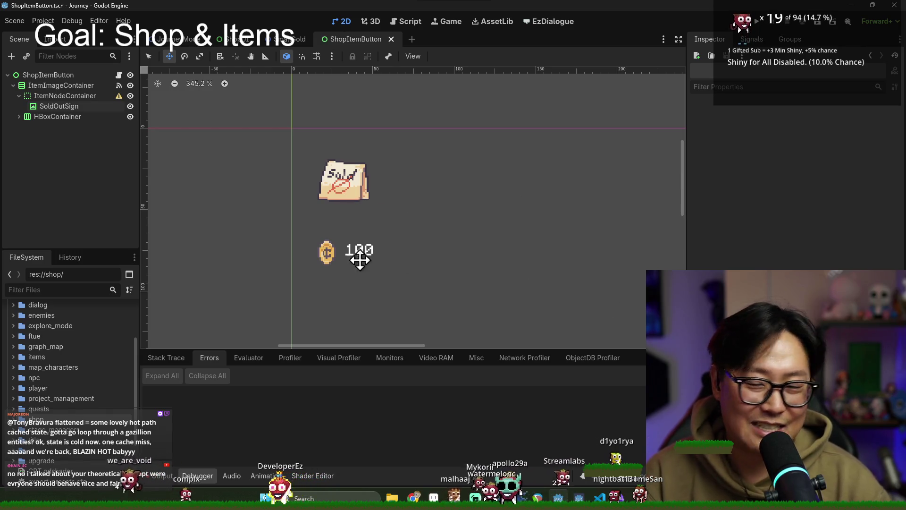
key(ctrl+s)
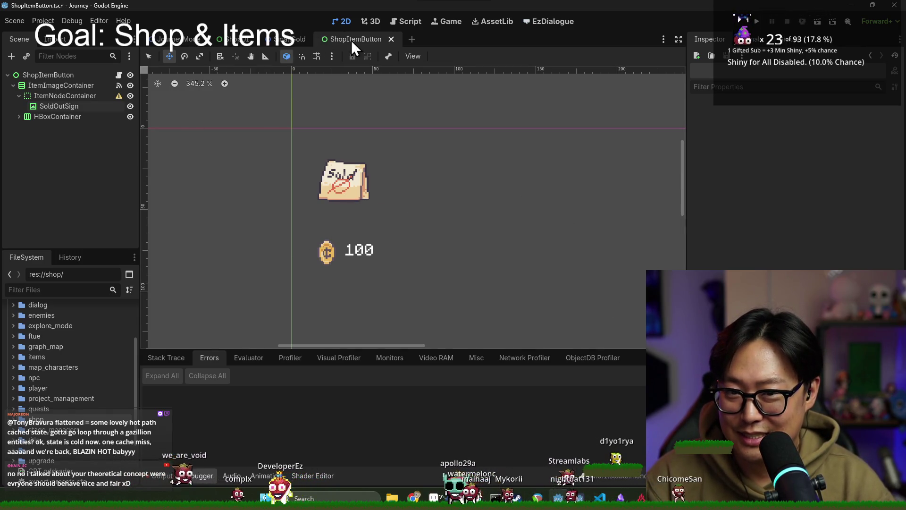
- Close the SmallGold scene tab, passing through ShopUI, and return to ShopItemButton
click(282, 42)
click(346, 44)
click(290, 40)
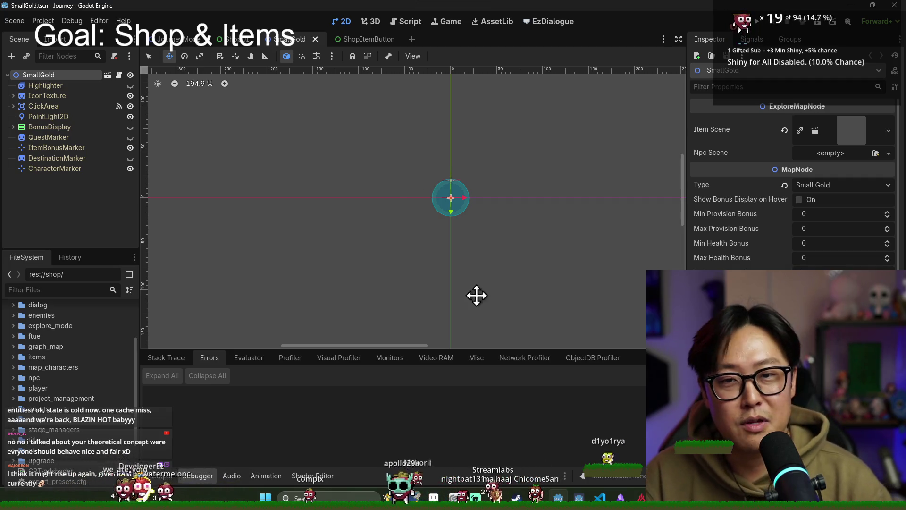
click(326, 39)
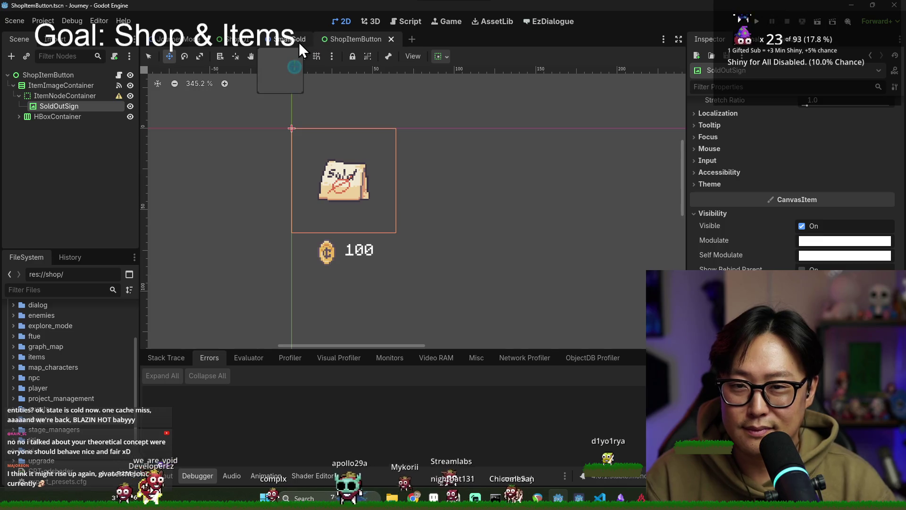
click(299, 41)
click(307, 39)
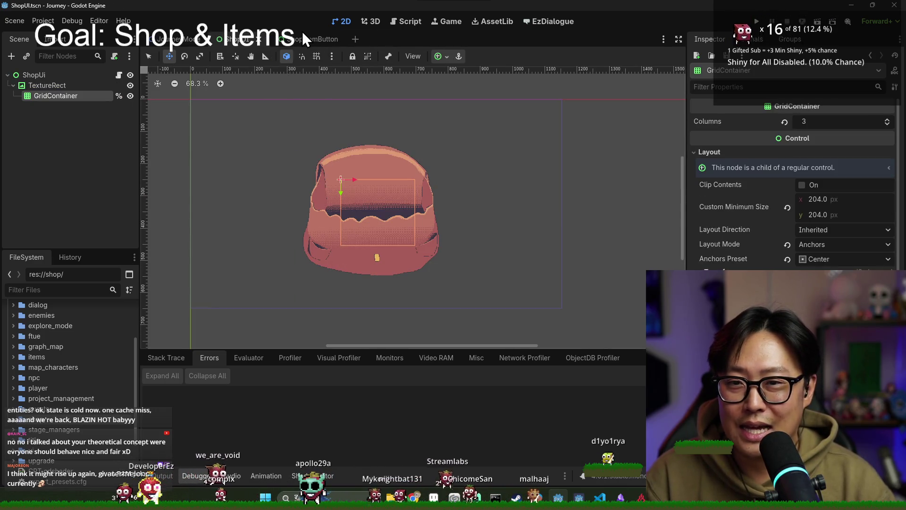
click(303, 34)
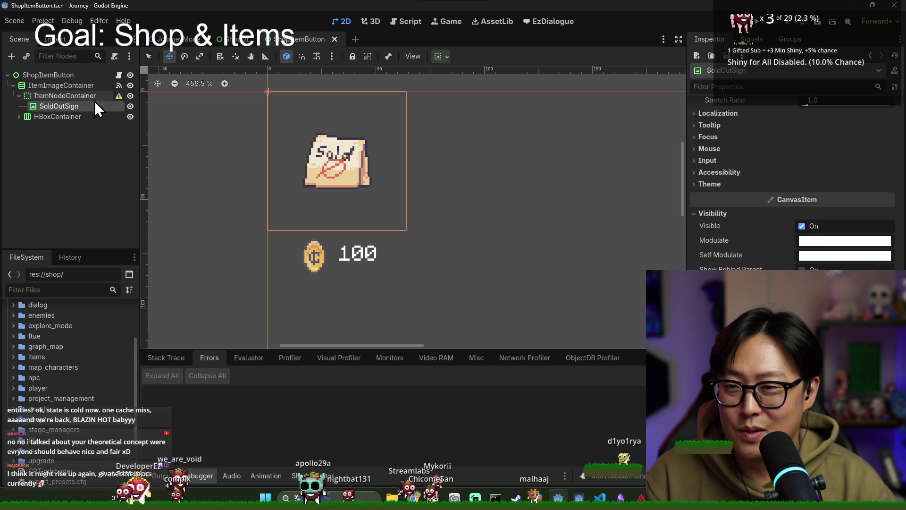
- Add an exported is_sold variable after the cost setter in shop_item_button.gd and save
click(118, 74)
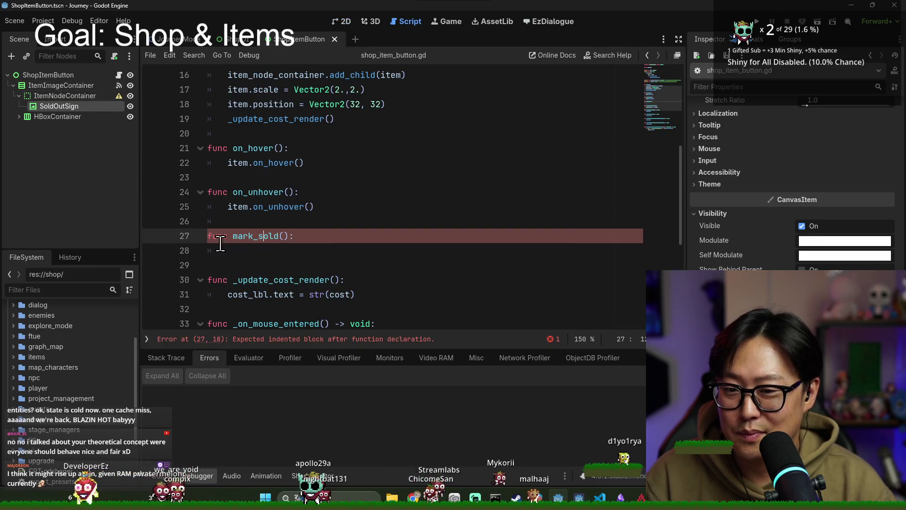
click(254, 251)
text(cost)
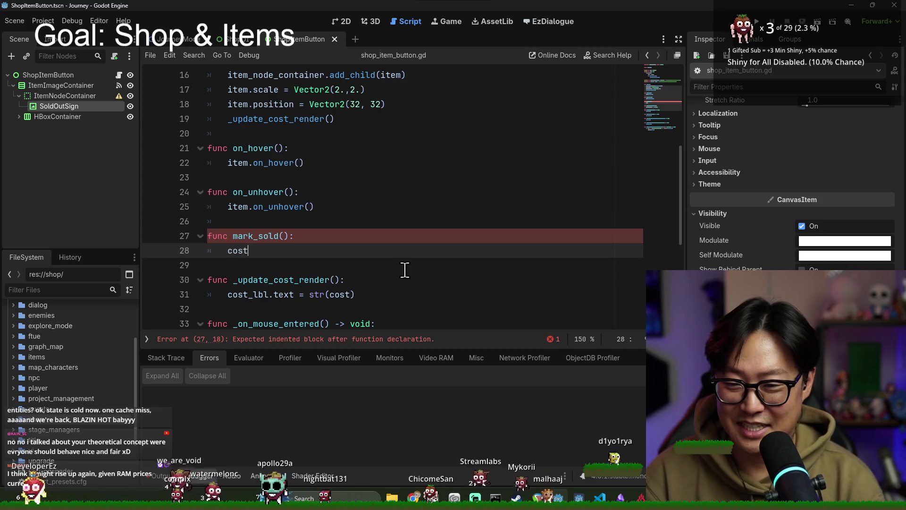
key(Escape)
scroll(305, 221, up, 5)
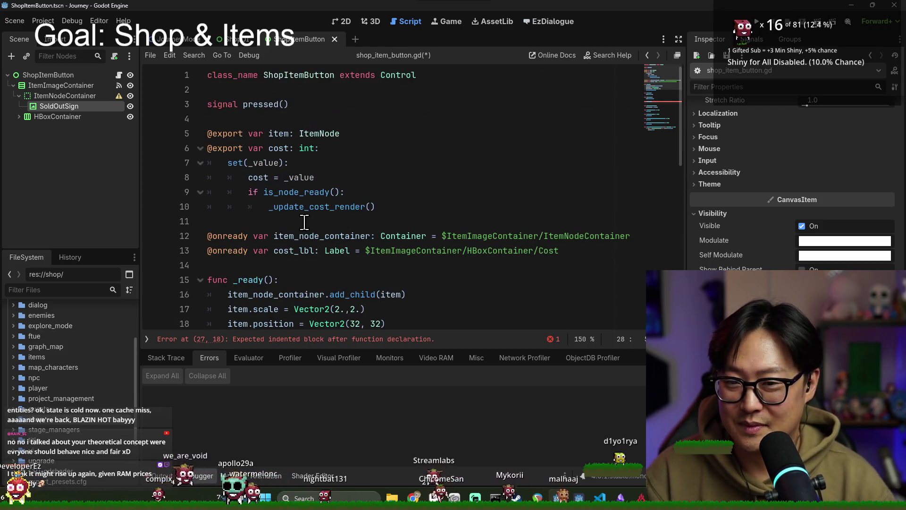
click(240, 116)
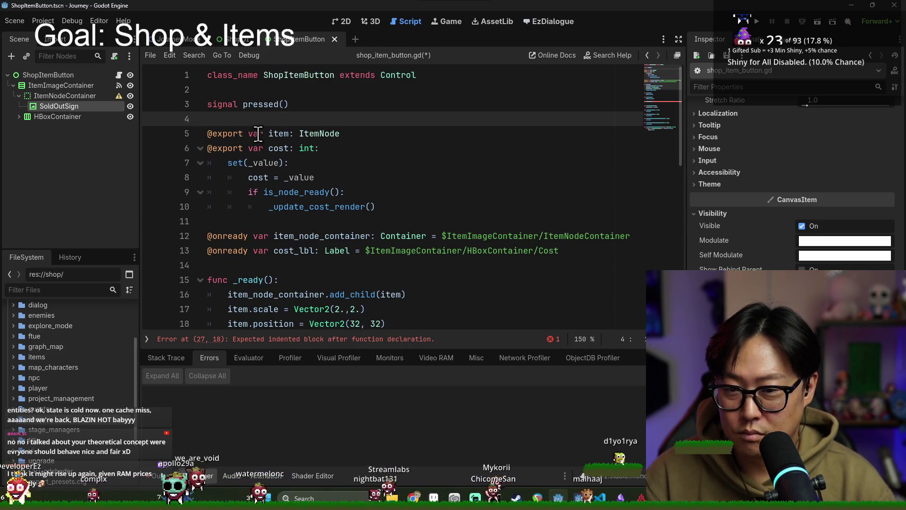
click(246, 265)
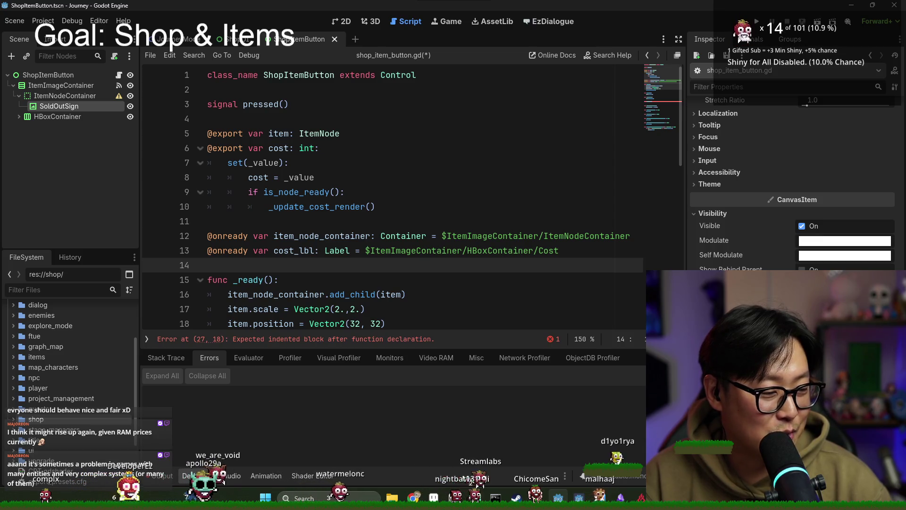
click(324, 217)
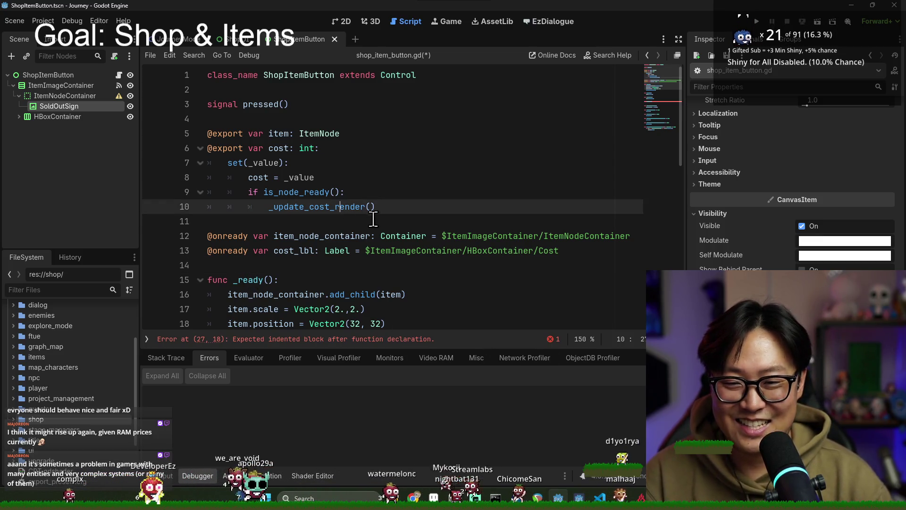
click(400, 204)
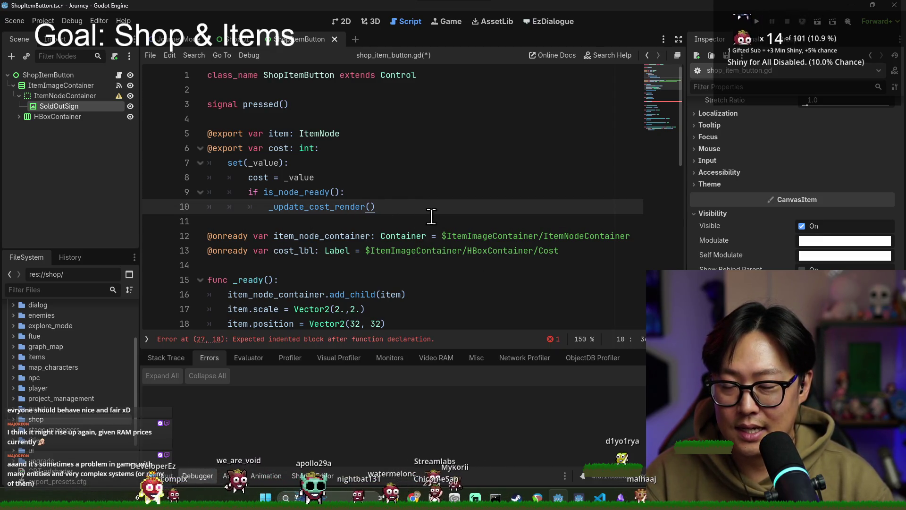
key(Return)
key(BackSpace)
key(BackSpace)
text(@export)
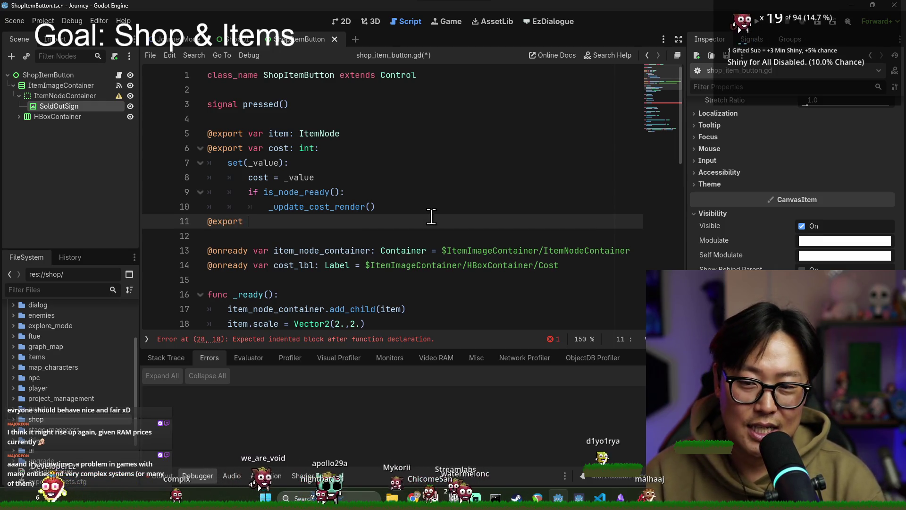
text(r is_sold := false)
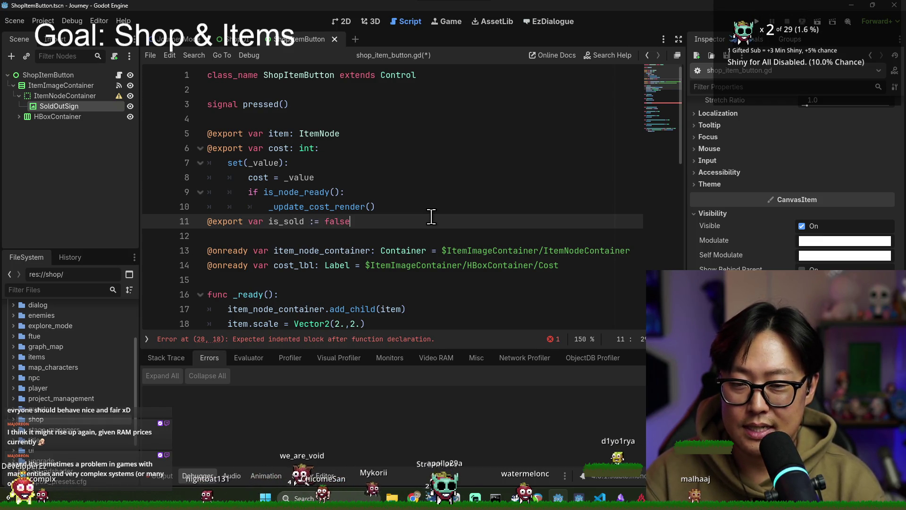
key(ctrl+s)
- Make mark_sold() set is_sold = true and save the script
double_click(286, 221)
scroll(230, 235, down, 1)
scroll(230, 235, down, 6)
click(353, 226)
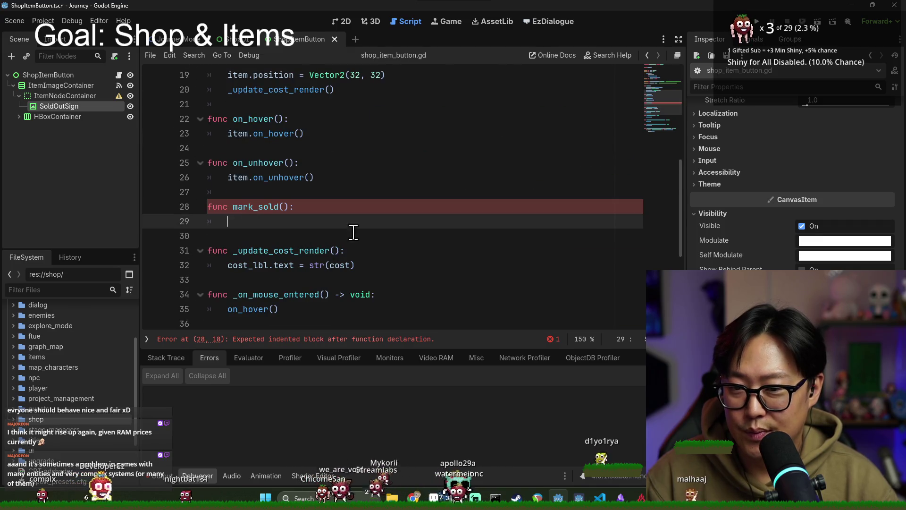
text(= true)
key(ctrl+s)
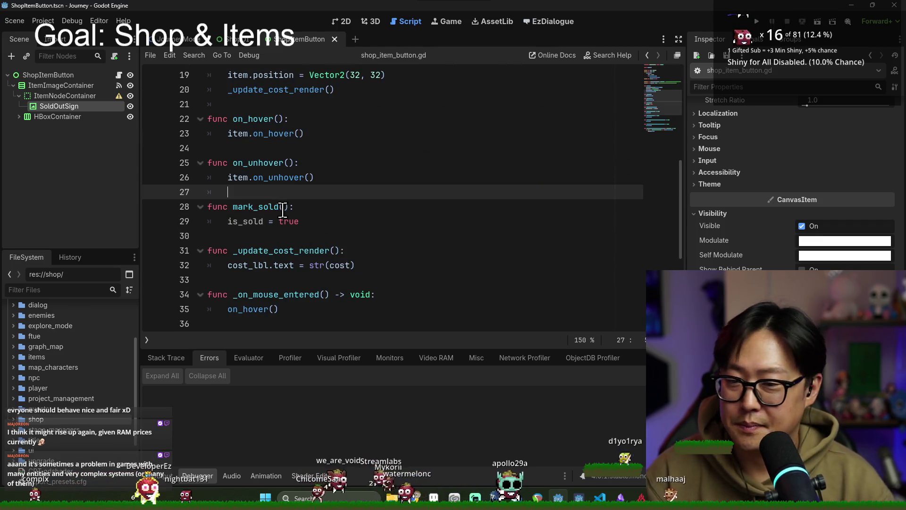
click(253, 192)
text(sa)
key(ctrl+s)
key(BackSpace)
key(BackSpace)
click(265, 236)
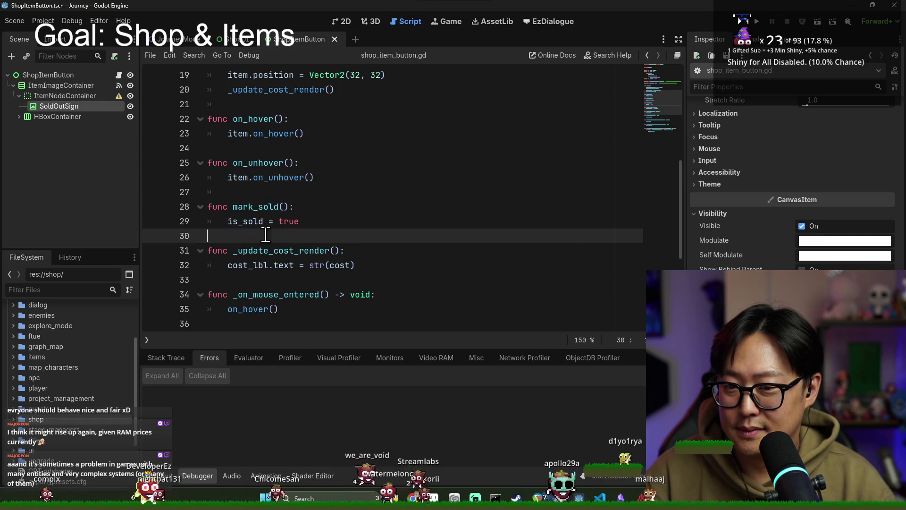
key(ctrl+s)
click(238, 206)
scroll(261, 218, up, 2)
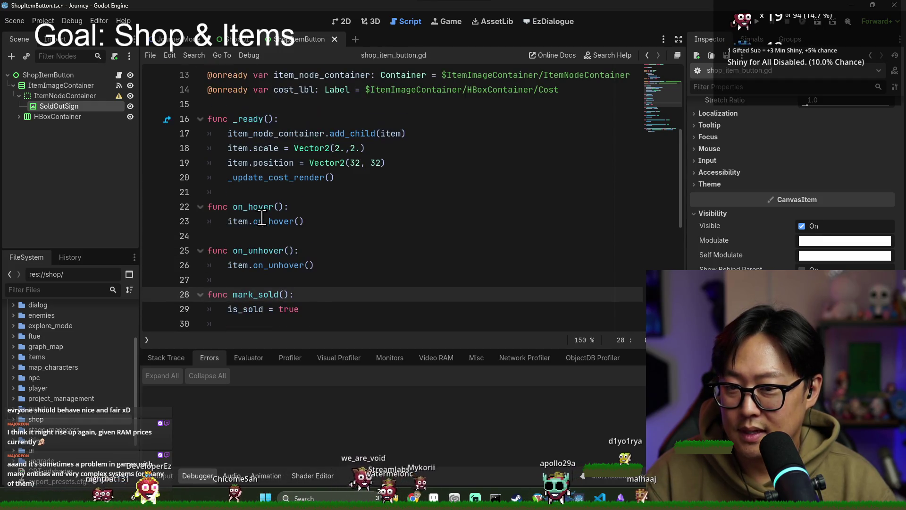
click(281, 316)
scroll(289, 278, down, 1)
key(Return)
key(Up)
key(ctrl+s)
- Hide the SoldOutSign node by default, undoing an accidental drag into the script
click(129, 107)
drag(87, 107, 241, 281)
key(ctrl+z)
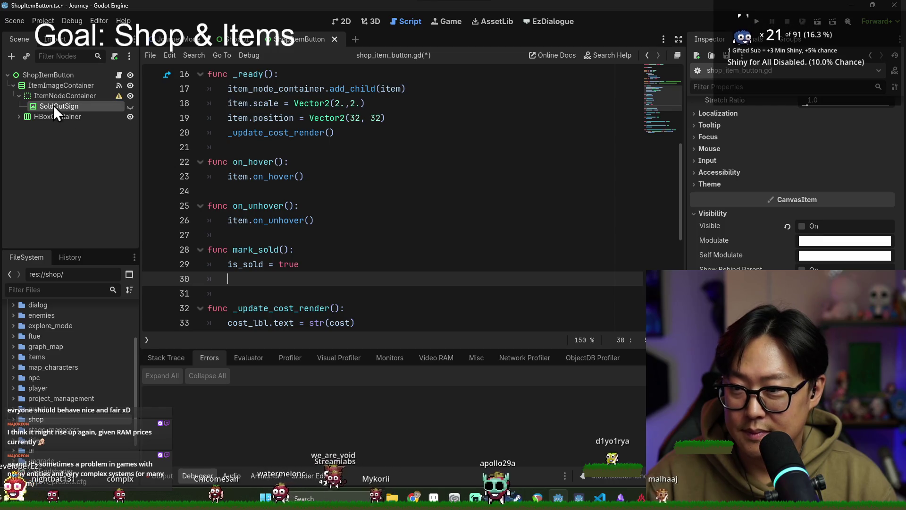
- Add sold_out_sign.visible = true inside mark_sold() and save the script
scroll(236, 263, up, 5)
key(ctrl+s)
click(236, 280)
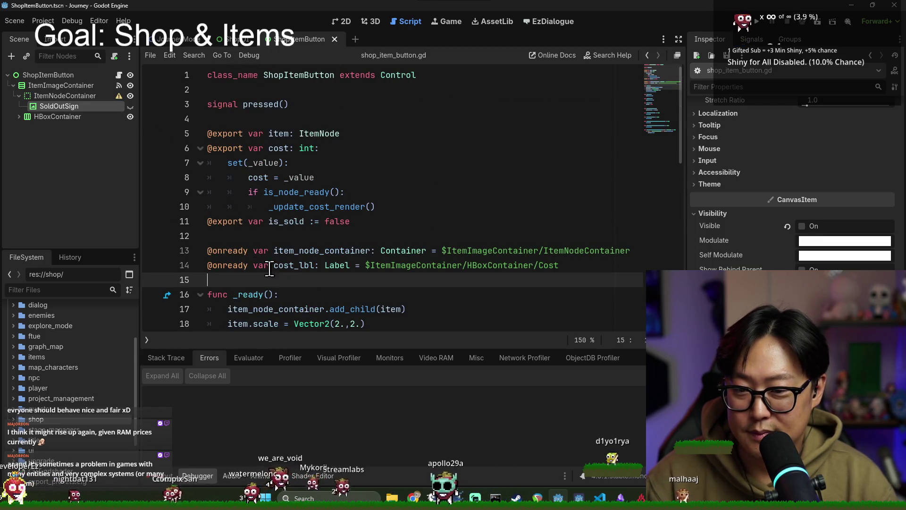
drag(231, 283, 232, 280)
double_click(293, 279)
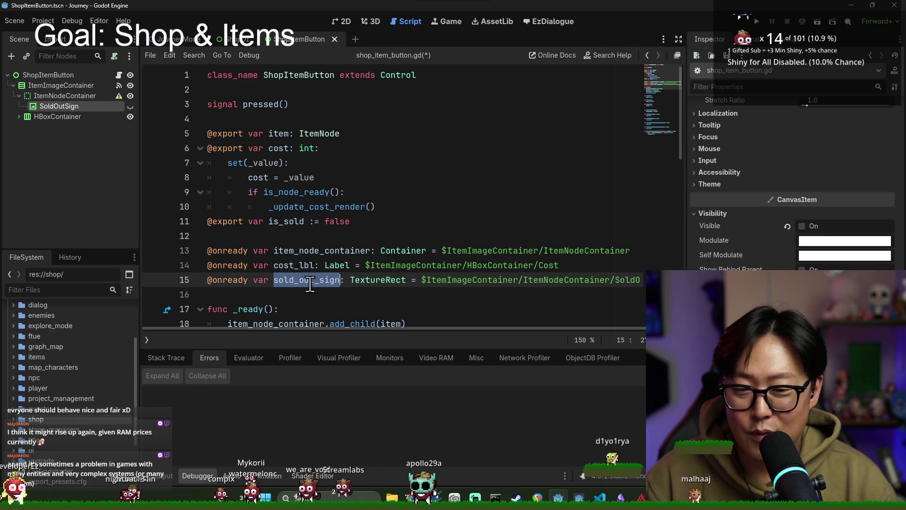
scroll(279, 294, down, 7)
scroll(279, 294, down, 4)
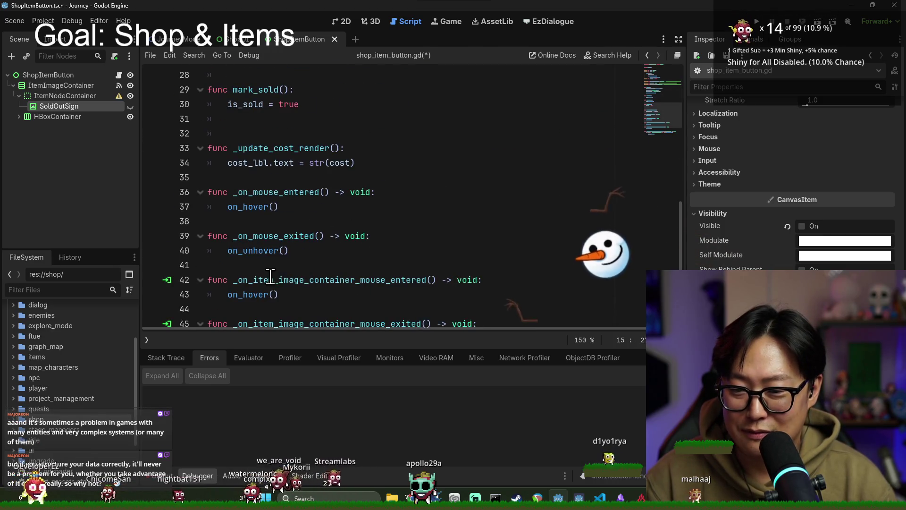
click(288, 257)
scroll(293, 239, up, 5)
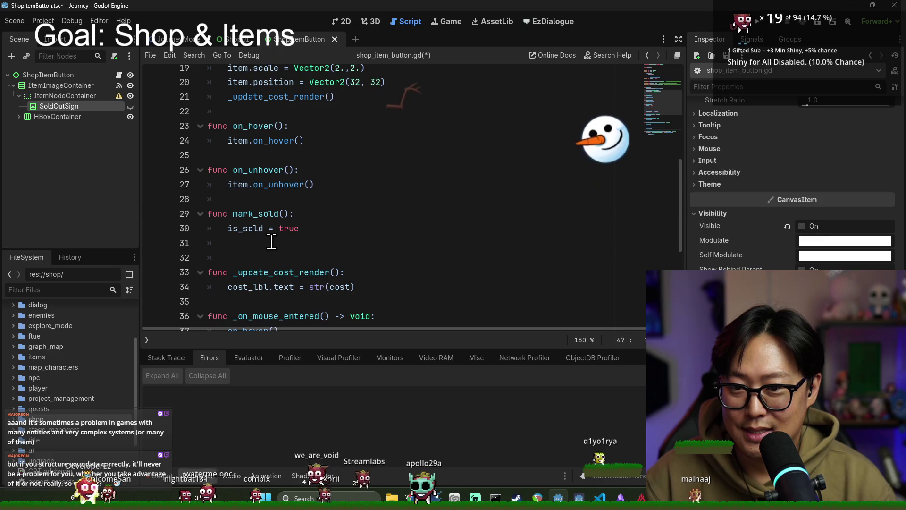
click(301, 241)
text(sold_out_sign.visible = true)
key(ctrl+s)
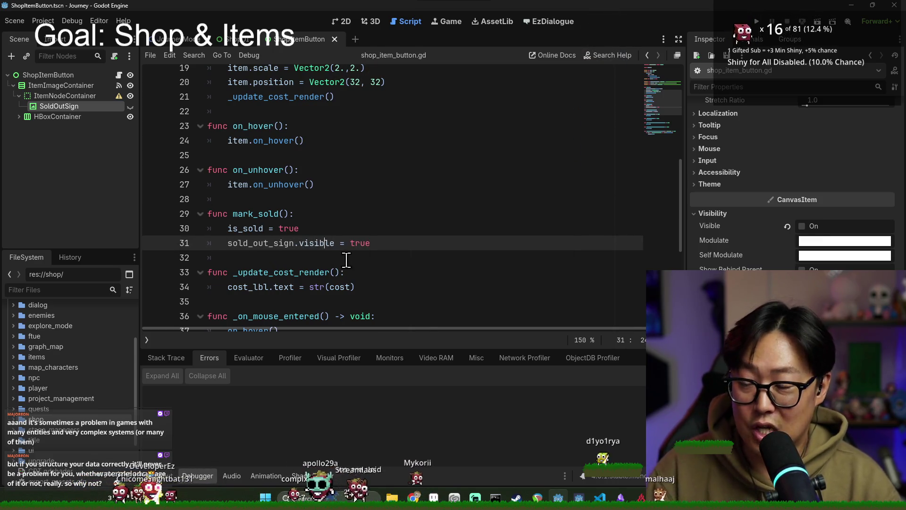
key(ctrl+s)
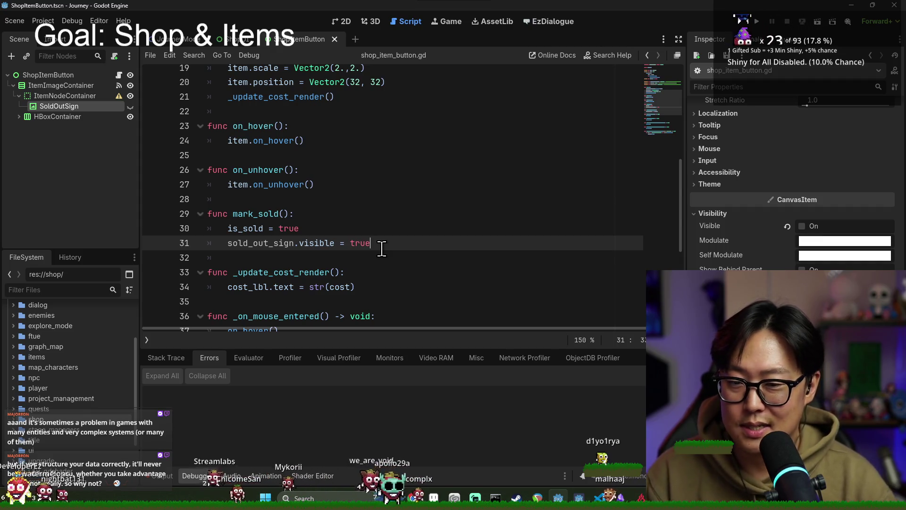
- Add an empty line 32 after the sold-out sign line and save
key(Return)
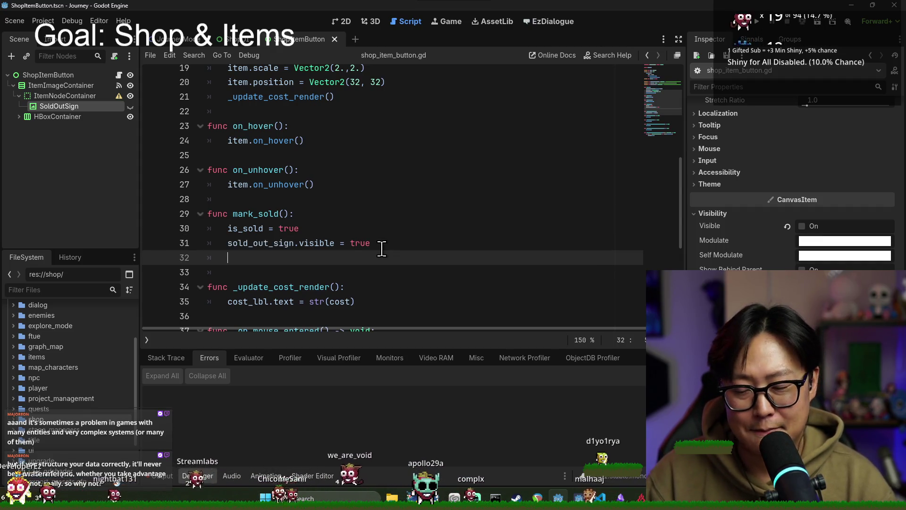
key(ctrl+s)
click(278, 246)
click(273, 260)
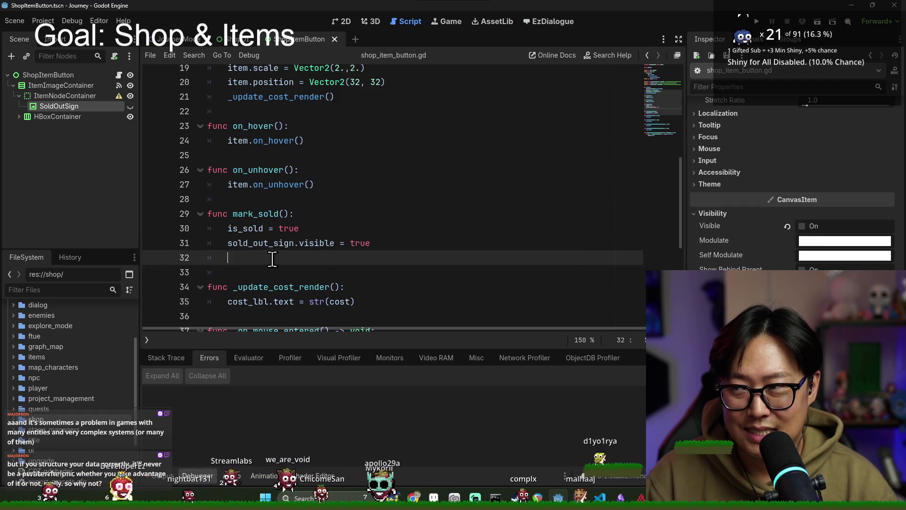
click(269, 243)
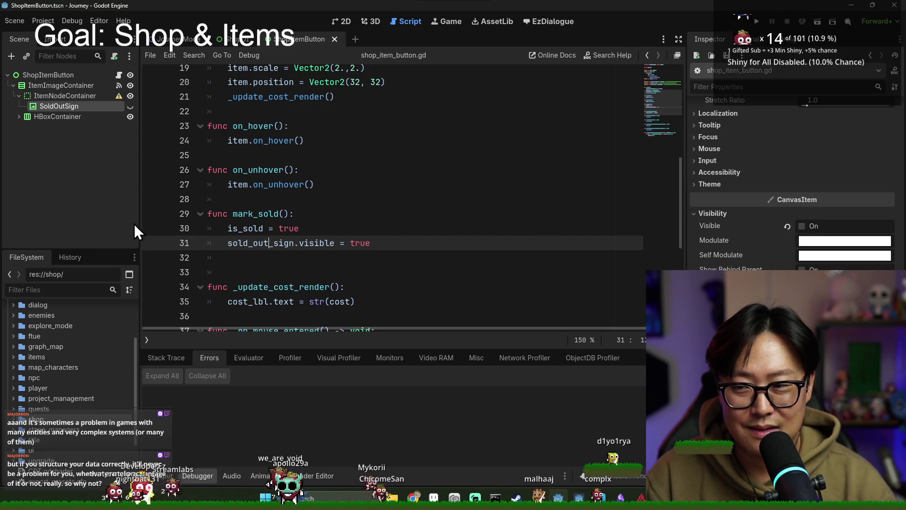
scroll(259, 268, up, 3)
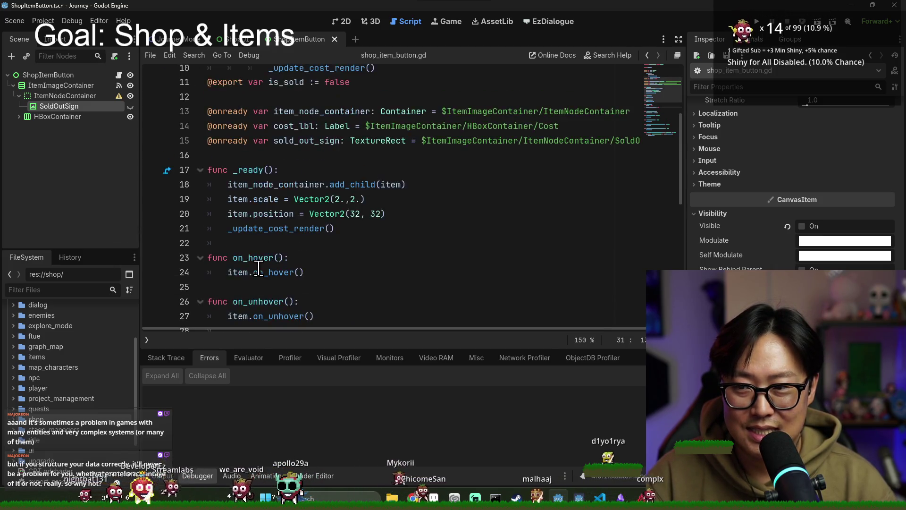
scroll(259, 268, down, 4)
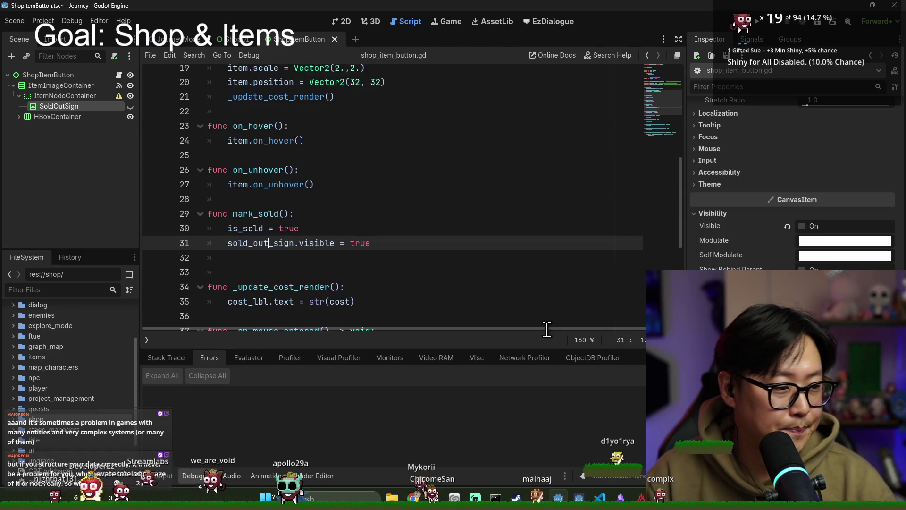
click(299, 257)
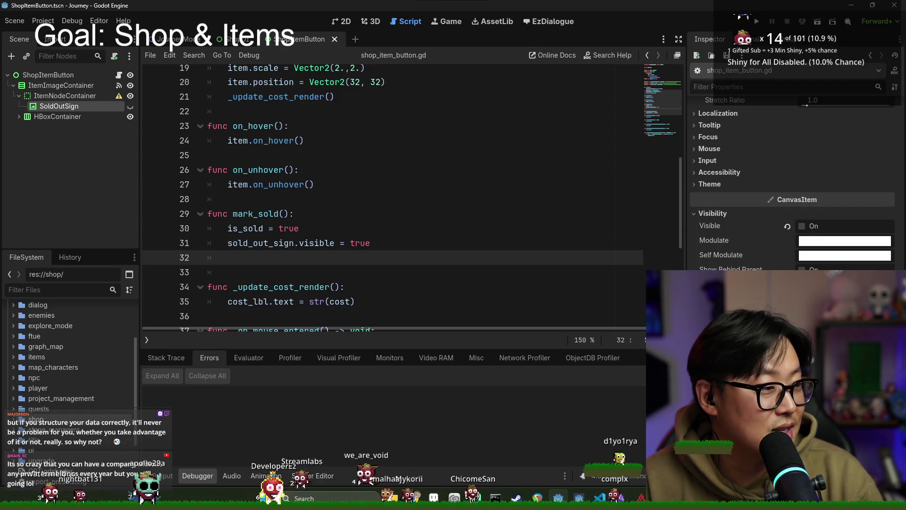
key(ctrl+s)
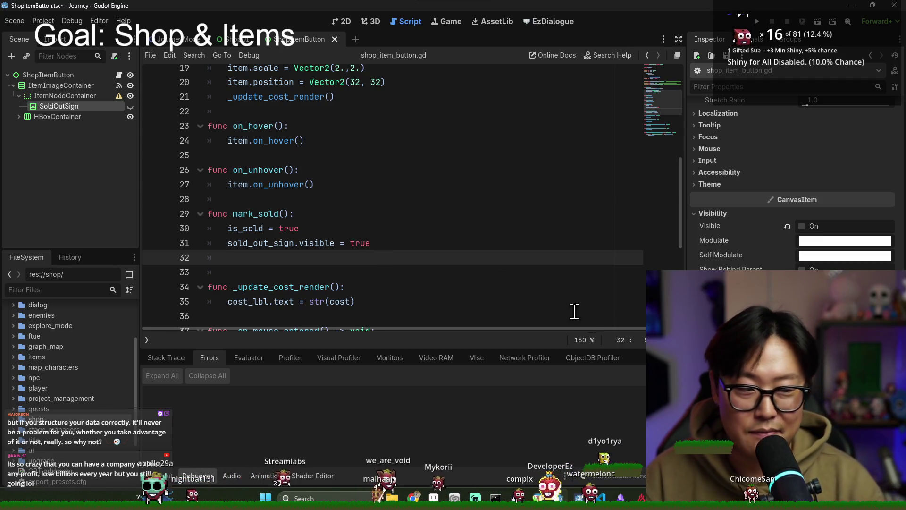
key(Up)
key(Up)
key(Up)
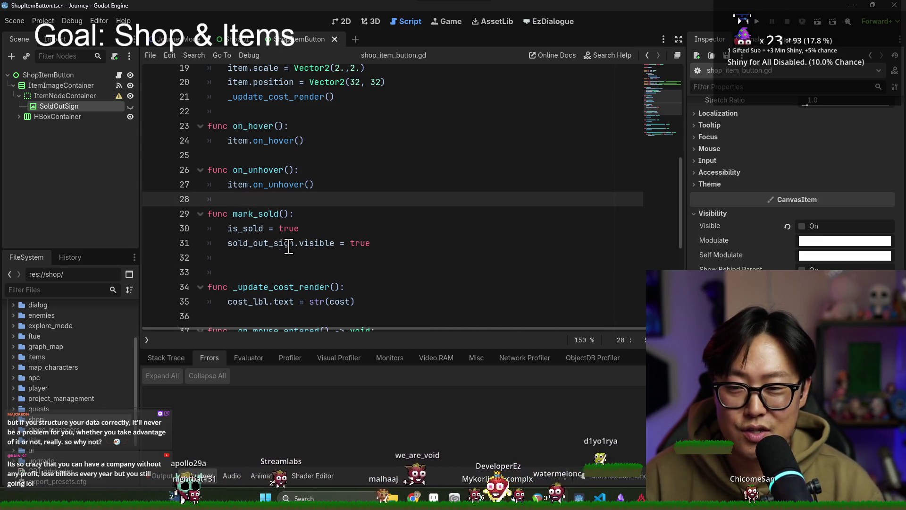
click(298, 258)
key(ctrl+s)
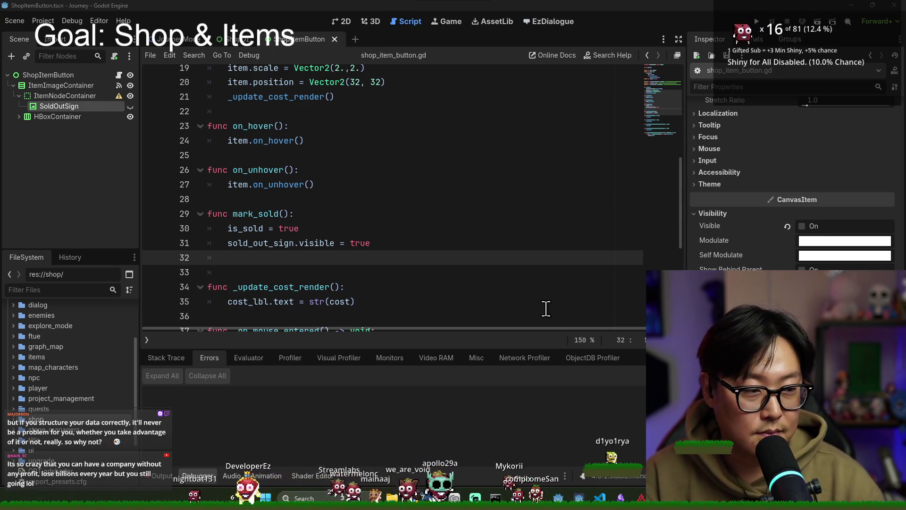
click(296, 214)
click(262, 257)
key(ctrl+s)
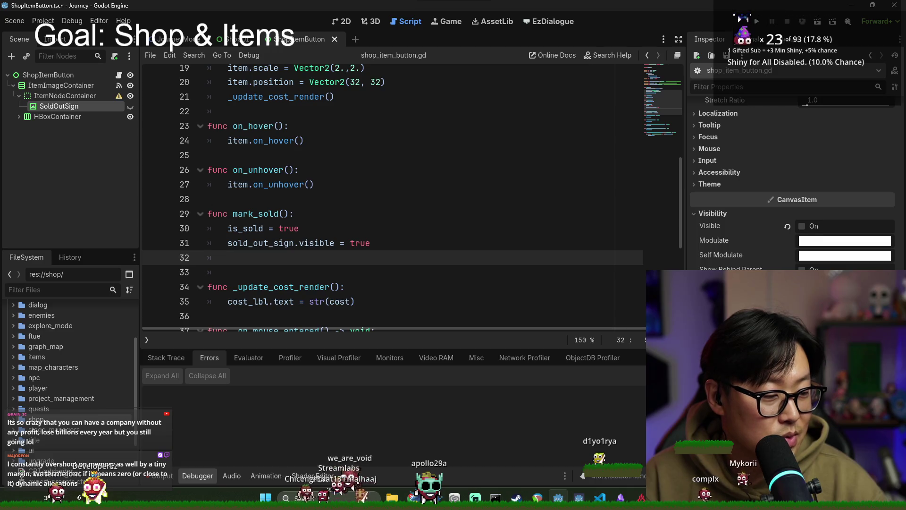
click(230, 227)
click(326, 261)
double_click(255, 243)
click(284, 257)
double_click(258, 243)
click(304, 244)
double_click(229, 244)
click(270, 262)
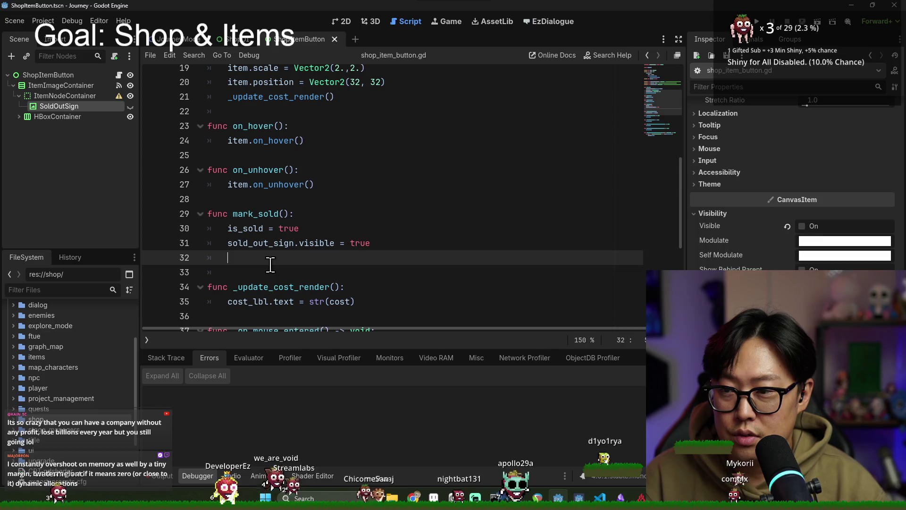
text(cost.)
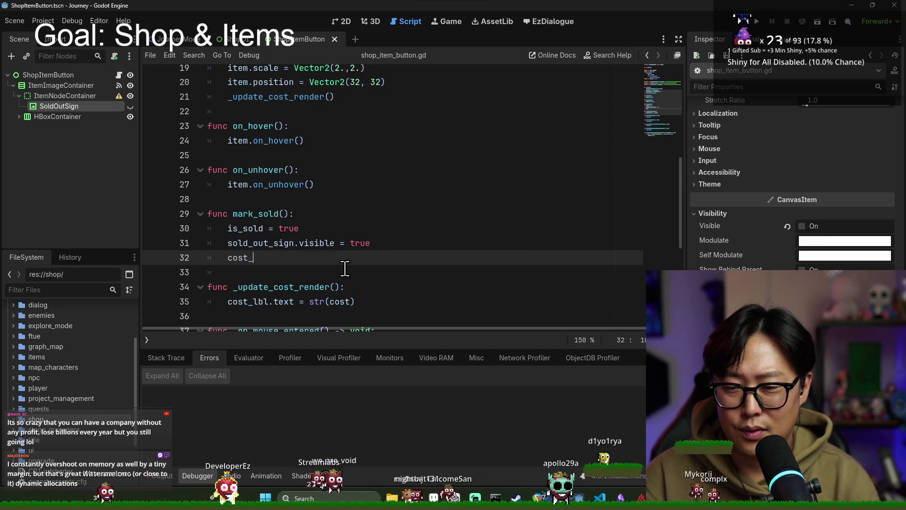
- Make mark_sold() set cost = -1 and save the script
key(BackSpace)
text(lbl =)
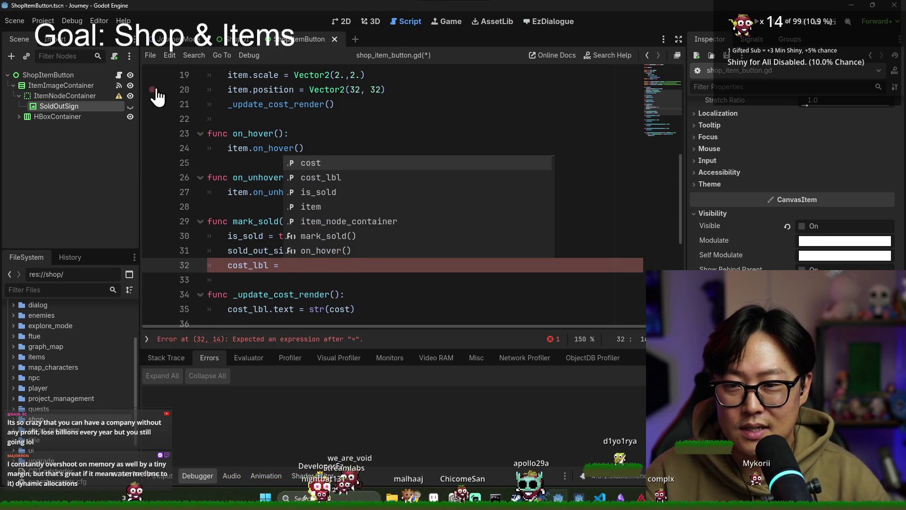
scroll(227, 120, up, 5)
scroll(286, 177, down, 6)
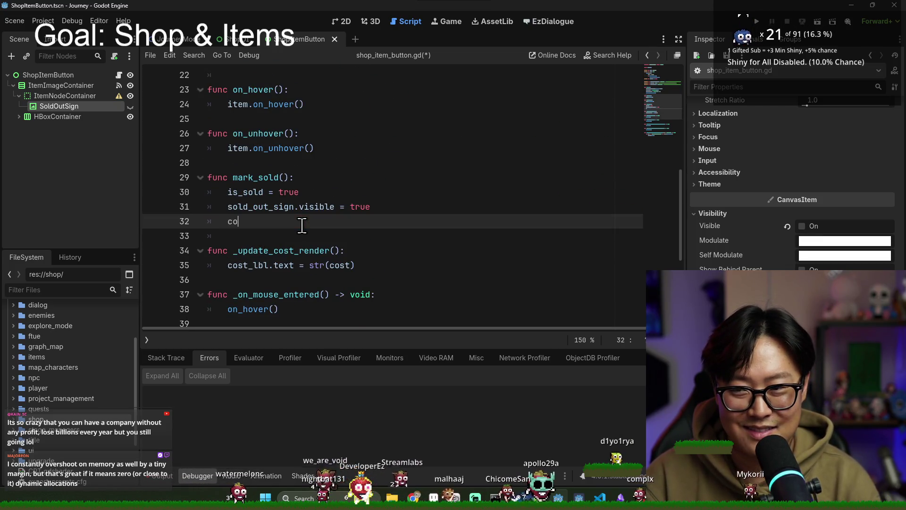
key(ctrl+space)
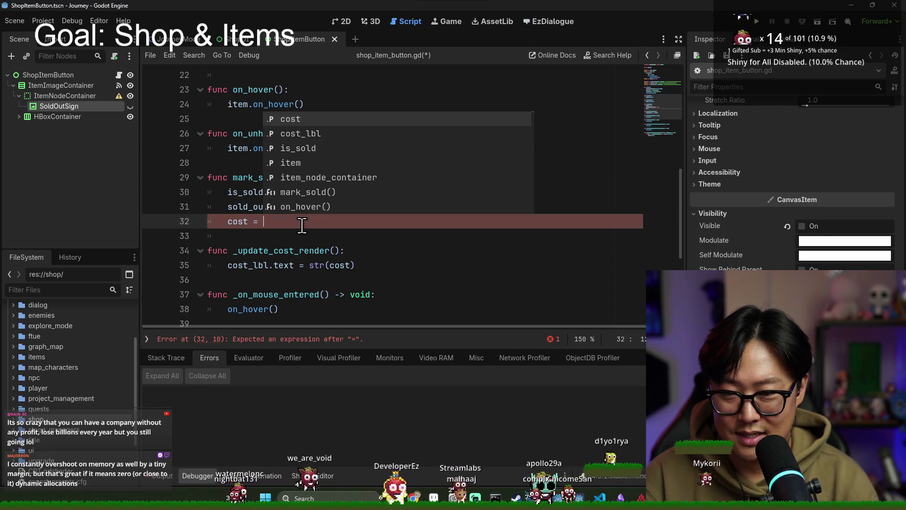
text(-1)
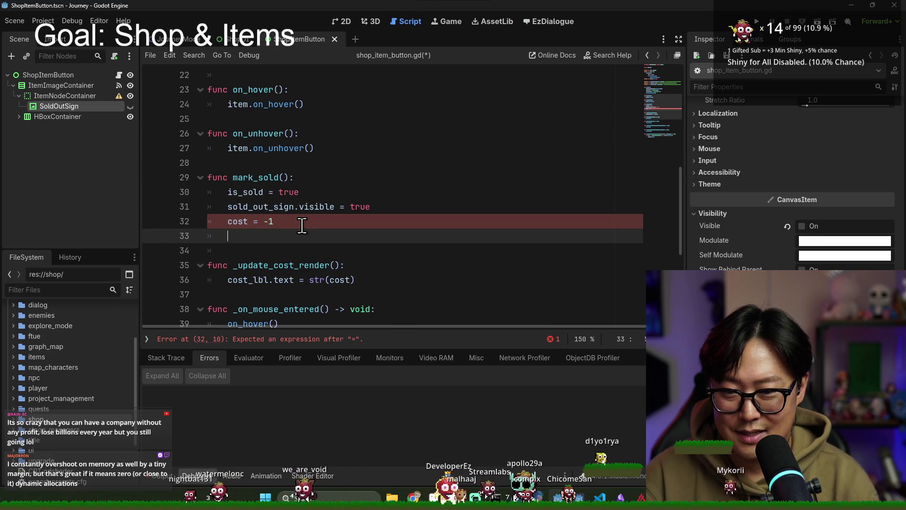
key(ctrl+s)
- Jump to _update_cost_render and insert a new line at its start
scroll(302, 225, up, 7)
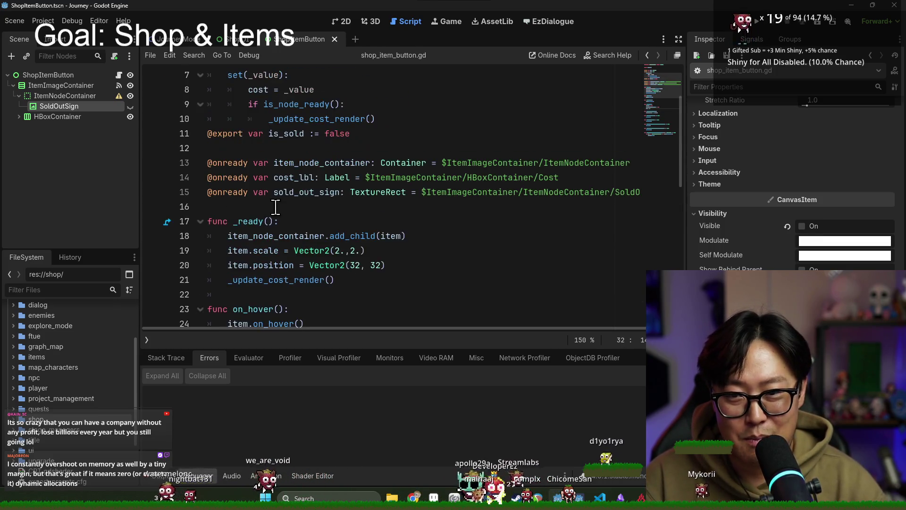
click(287, 227)
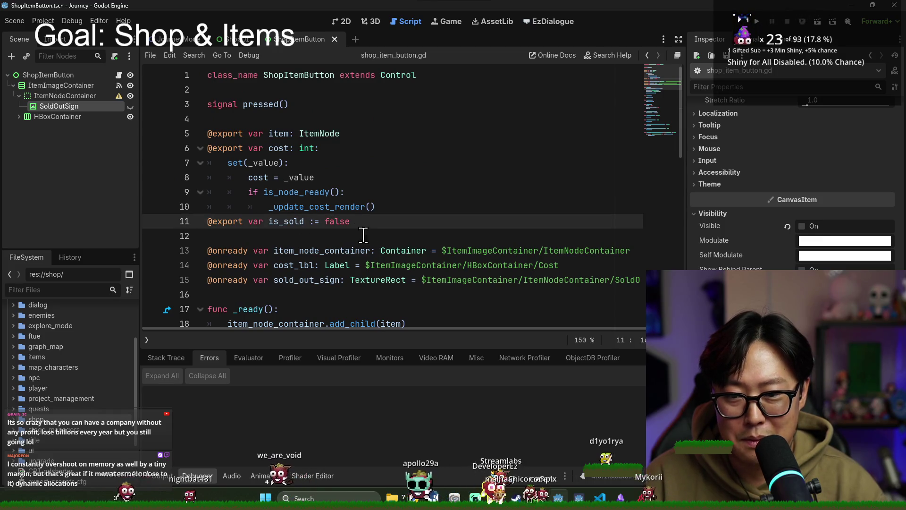
scroll(364, 234, down, 3)
scroll(333, 199, up, 1)
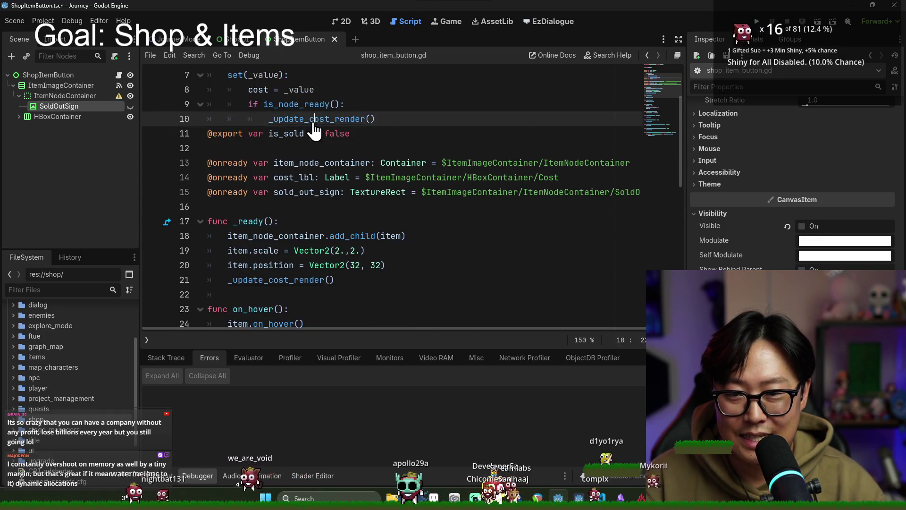
ctrl+click(331, 118)
click(363, 192)
key(Return)
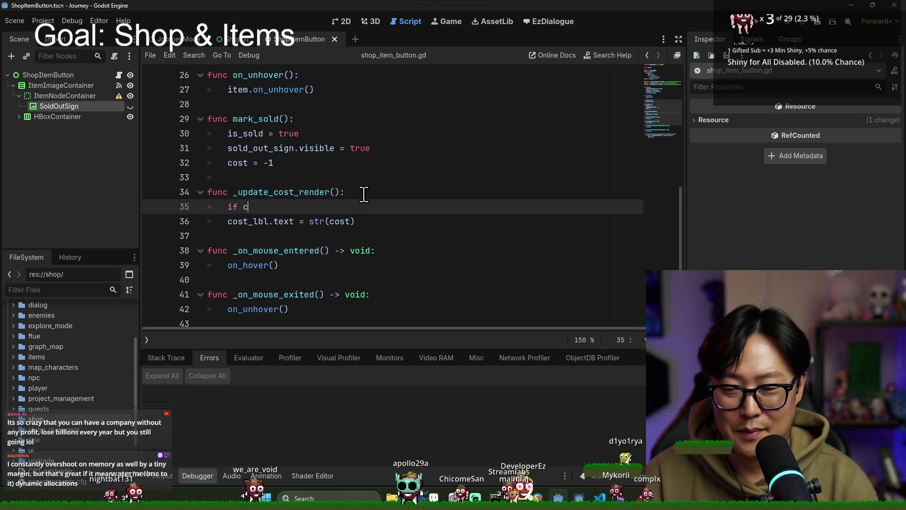
- Finish 'if cost > 0:' with the label line and return, else set the label to "-----"
text(:)
key(Return)
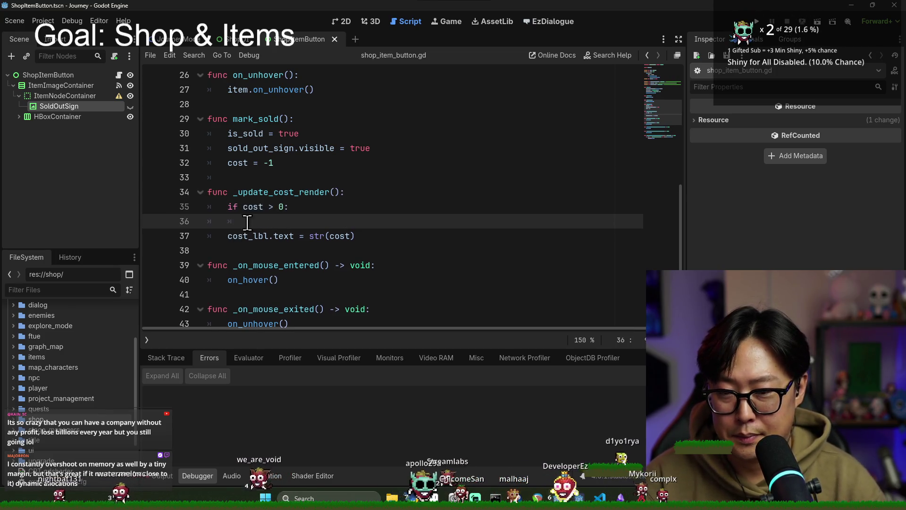
click(226, 237)
key(BackSpace)
key(BackSpace)
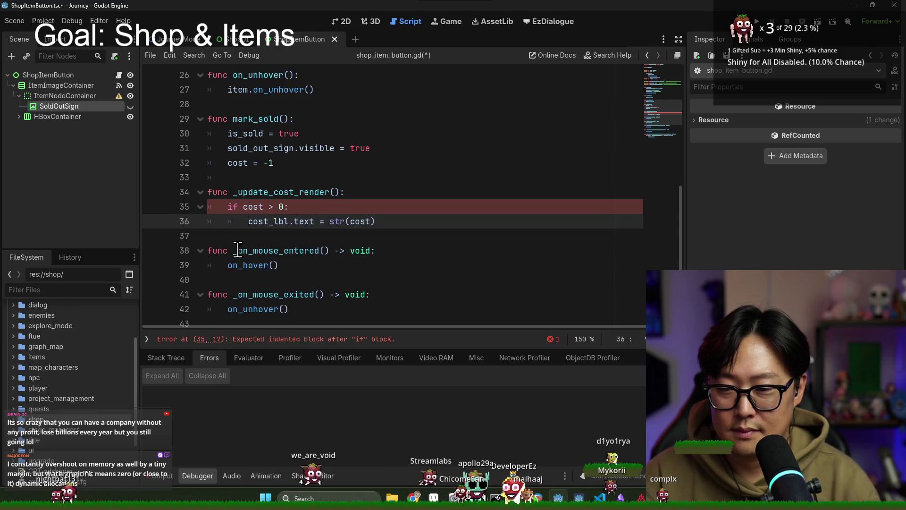
key(BackSpace)
key(BackSpace)
key(BackSpace)
key(Return)
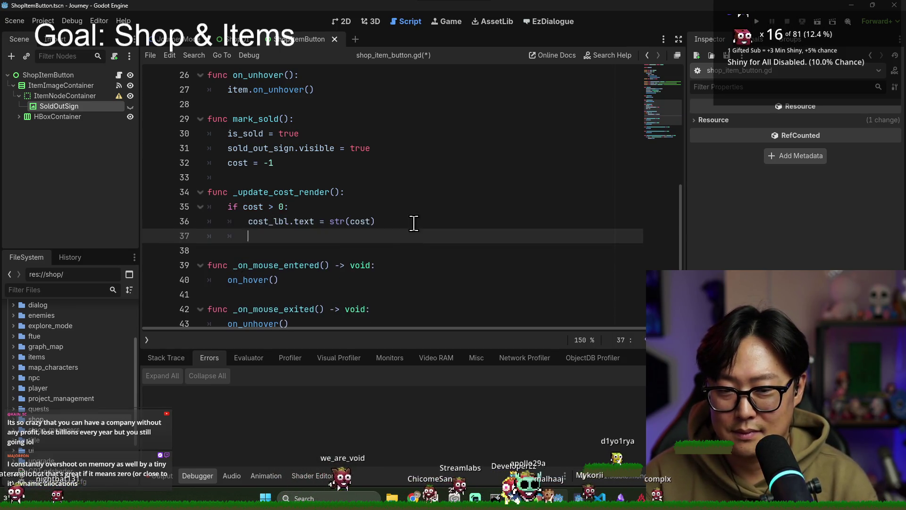
key(Return)
key(Return)
key(Return)
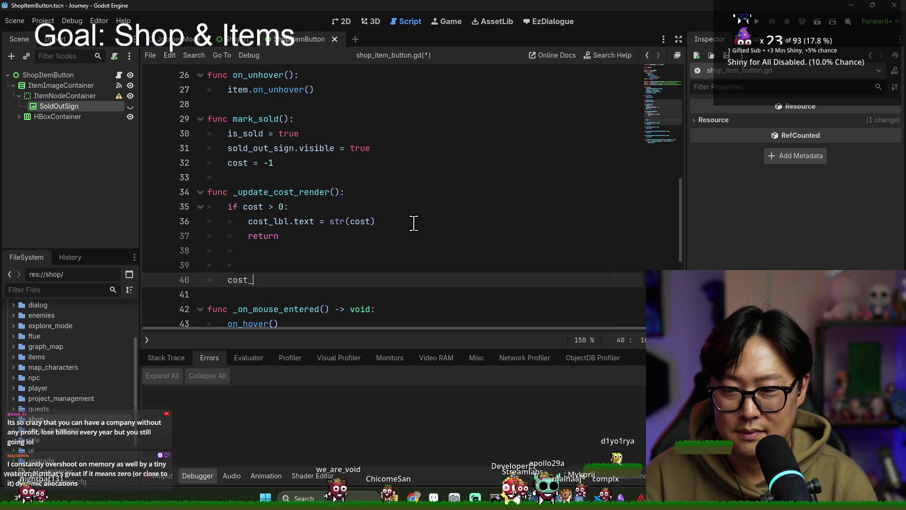
text(lbl.text = " -----)
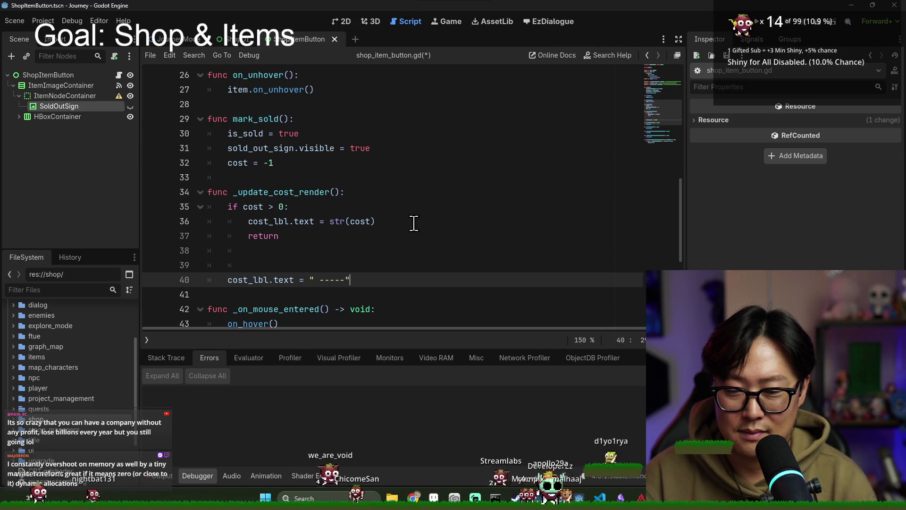
click(323, 279)
key(BackSpace)
key(ctrl+s)
- Review mark_sold and the cost check, then save the scene and script
click(307, 178)
click(336, 281)
click(264, 178)
key(ctrl+s)
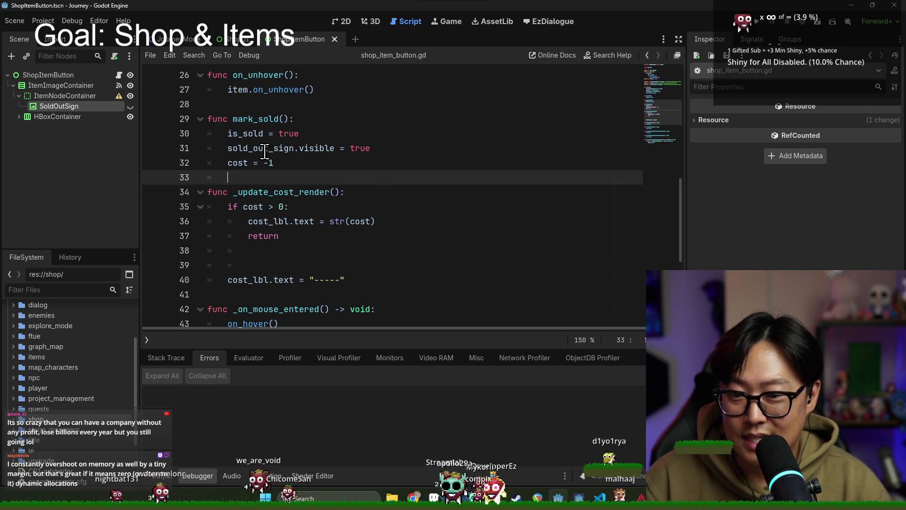
scroll(329, 164, up, 2)
double_click(257, 206)
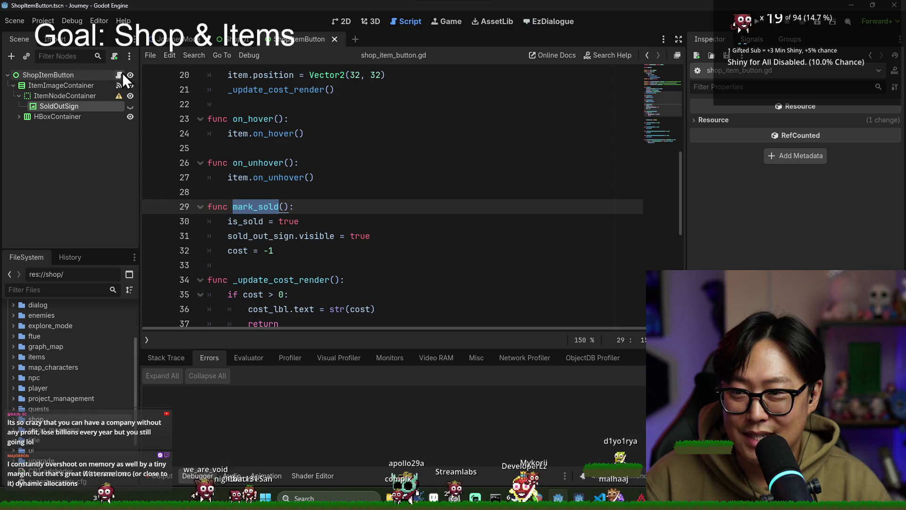
click(396, 193)
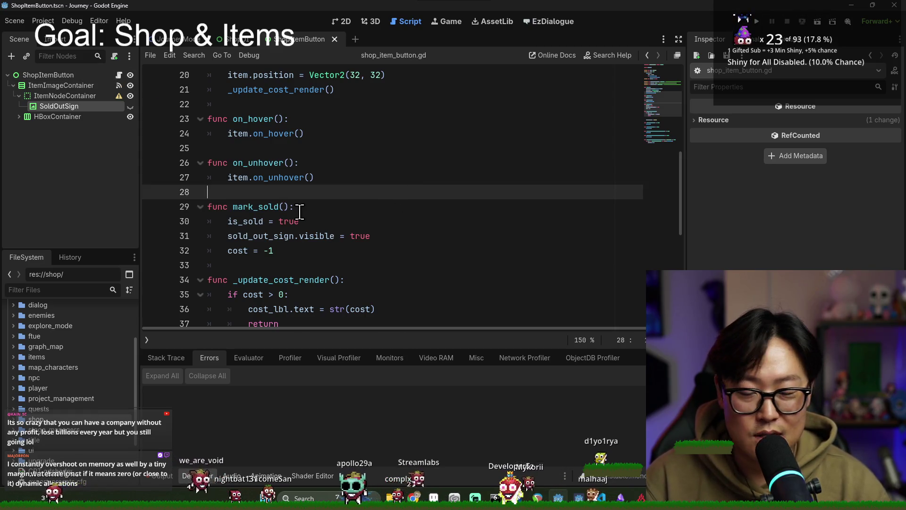
scroll(299, 208, down, 3)
scroll(264, 142, up, 1)
key(ctrl+s)
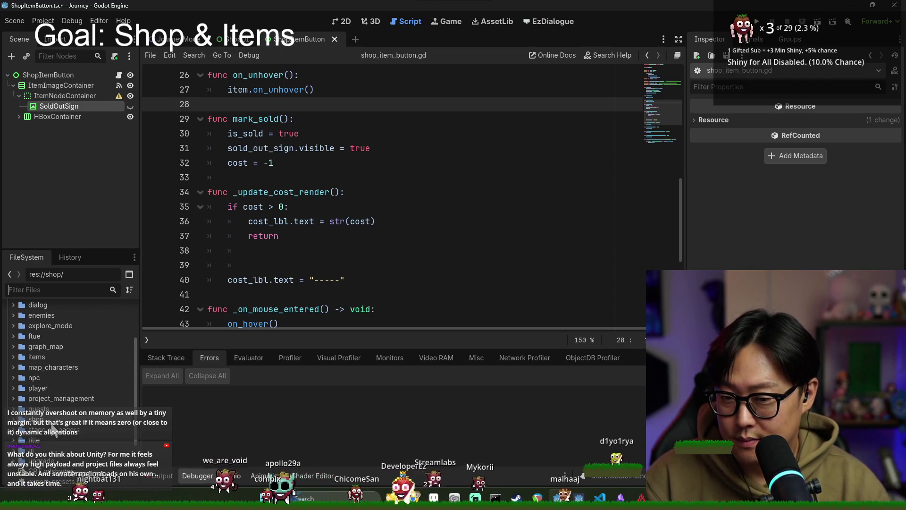
click(384, 206)
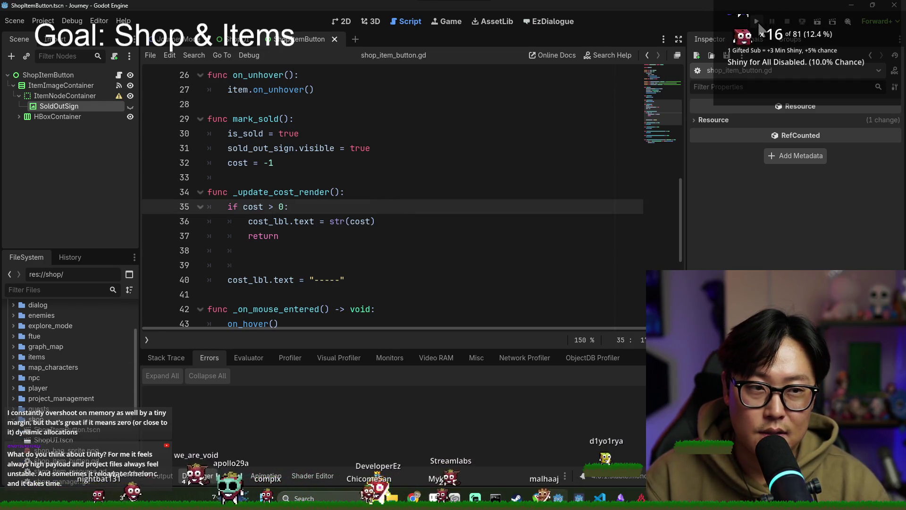
- Run the Journey game, start a run from the title menu and dismiss the tutorial prompts
click(758, 22)
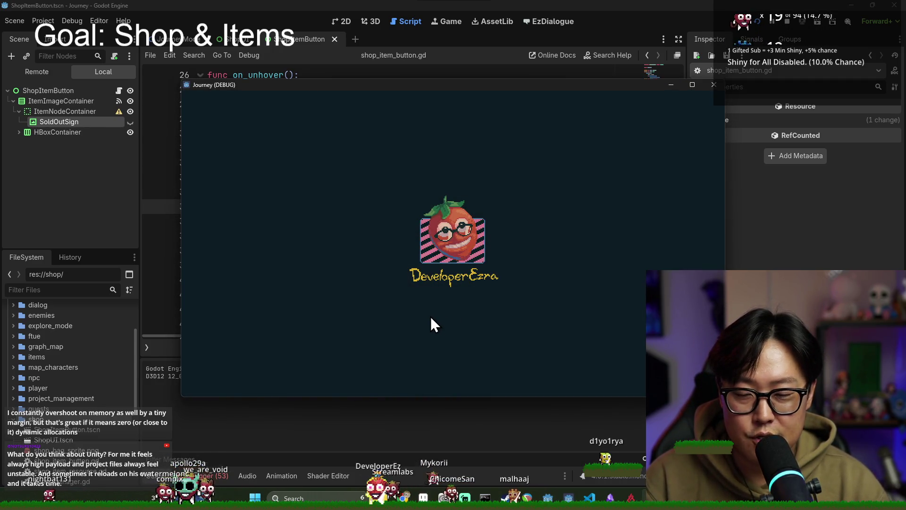
click(791, 260)
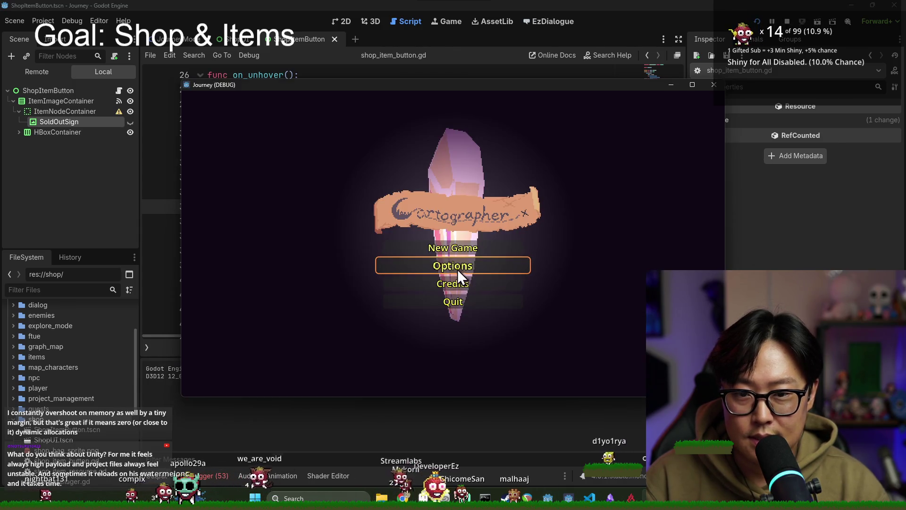
click(488, 261)
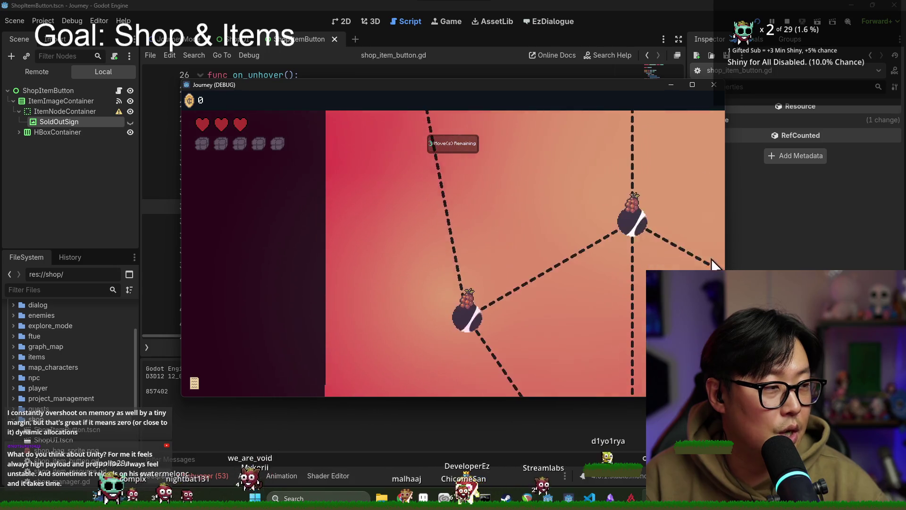
click(460, 255)
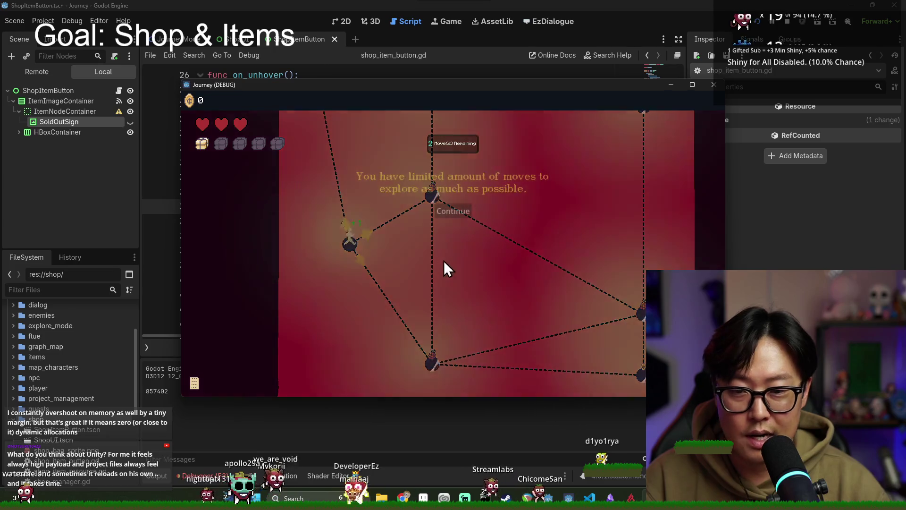
click(452, 213)
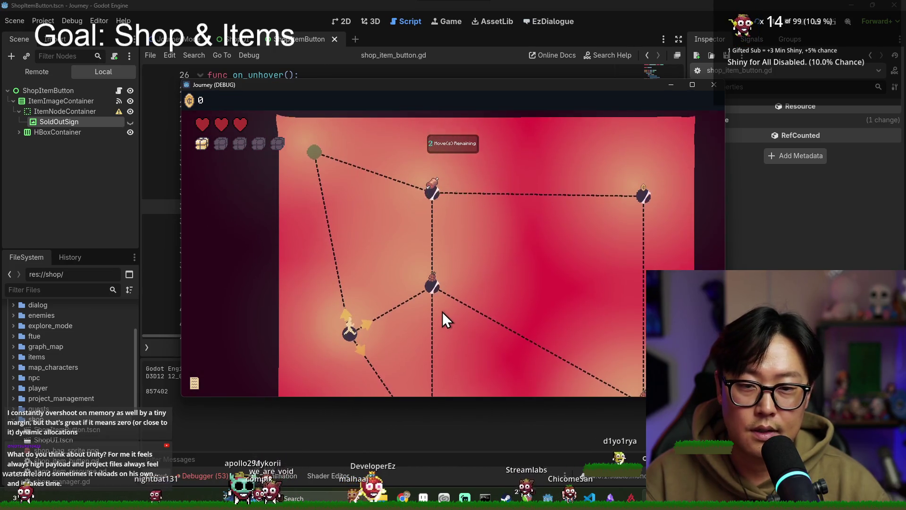
- Walk the player across several map nodes, closing the provisions tutorial popup
click(442, 311)
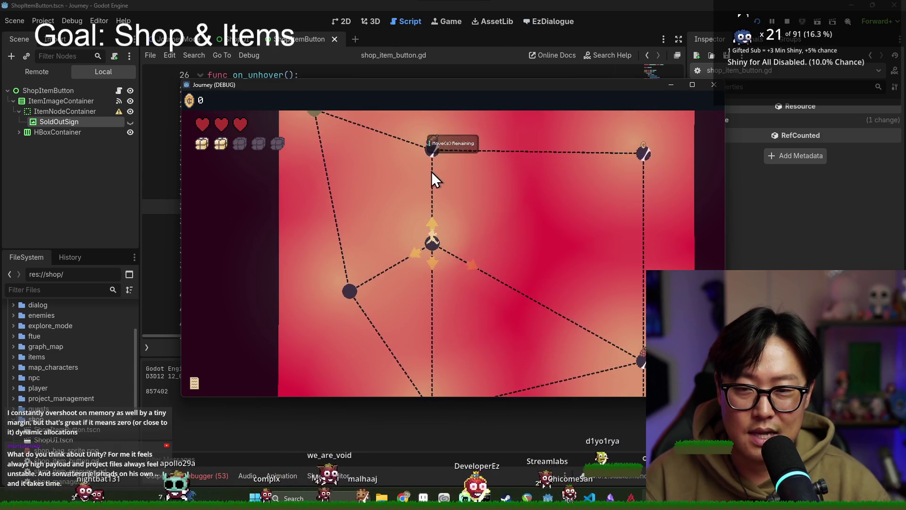
click(433, 172)
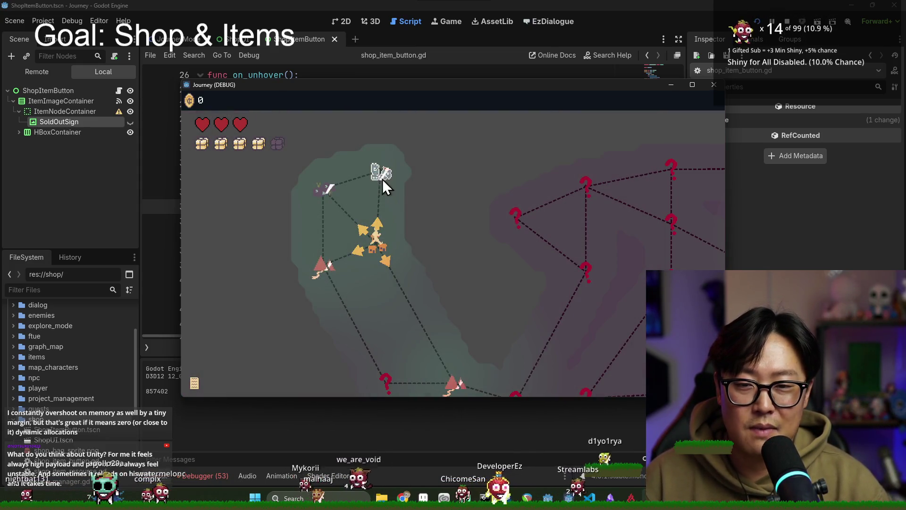
click(459, 362)
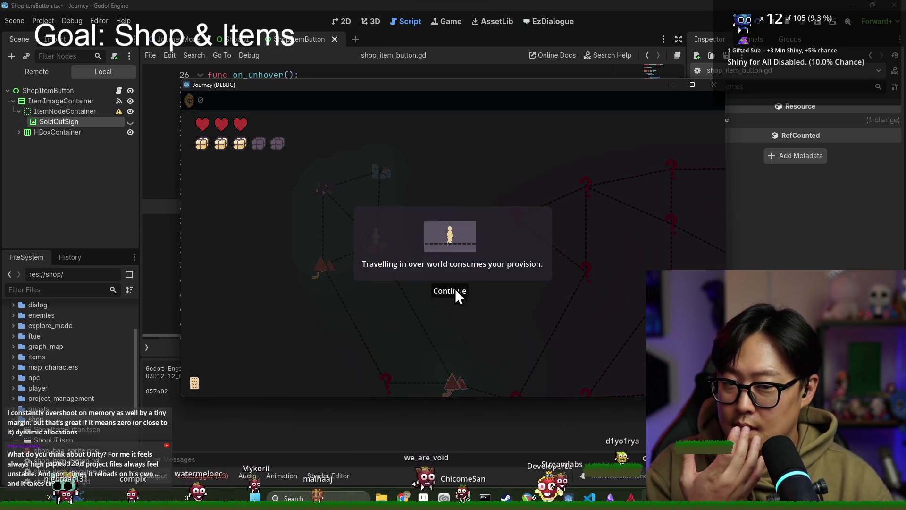
click(456, 290)
click(460, 290)
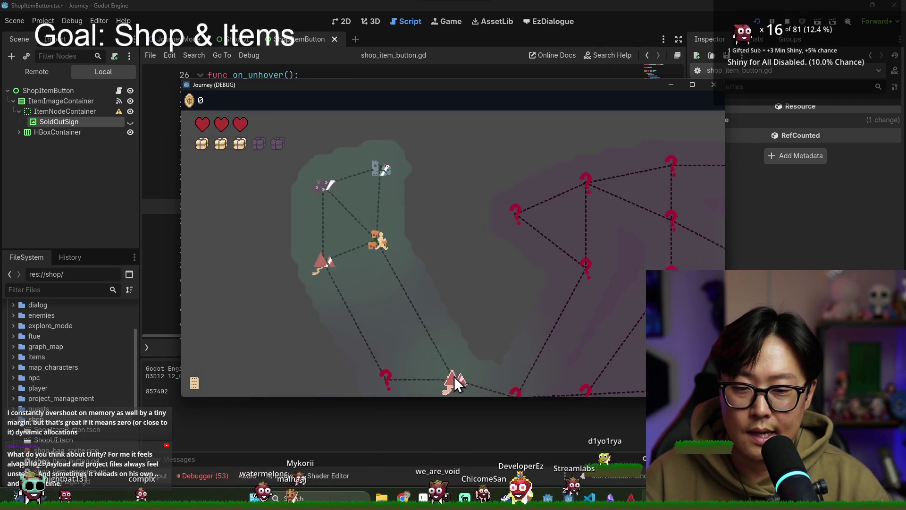
click(454, 376)
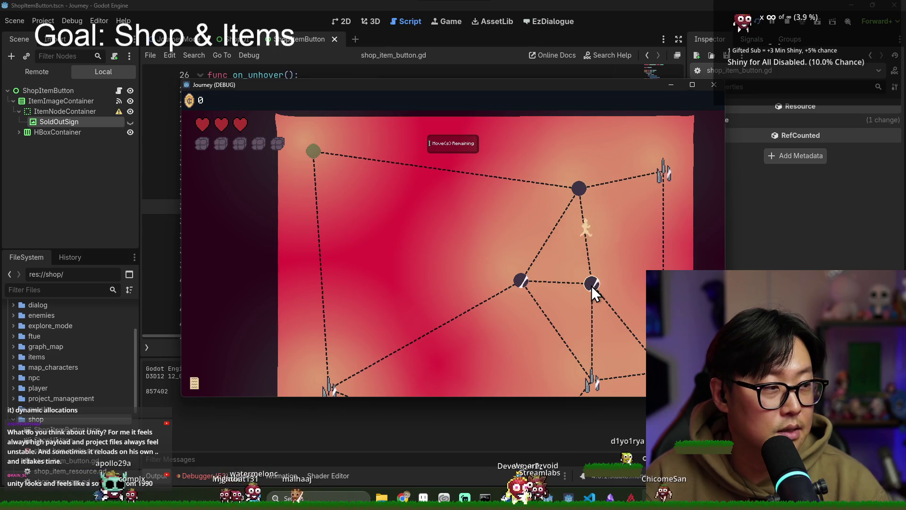
- Walk the player past the money-bag node to the shop node to open the shop
click(603, 264)
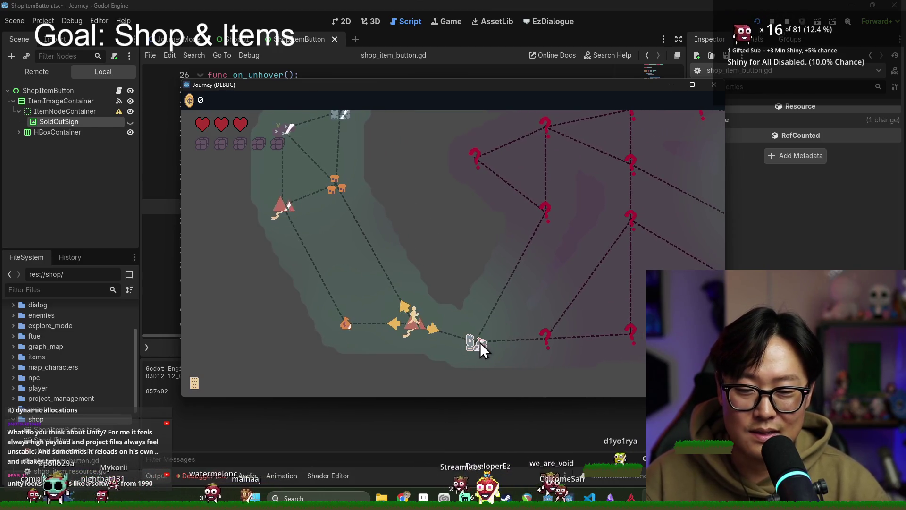
click(347, 332)
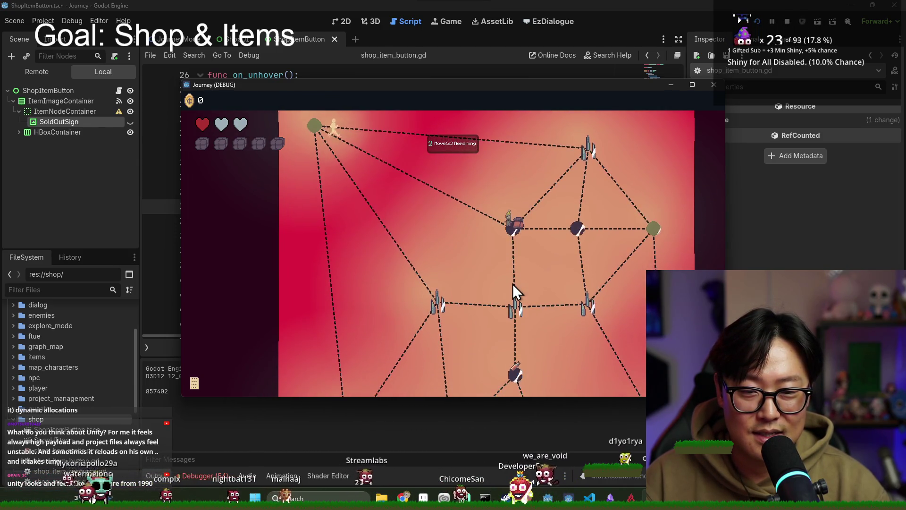
click(513, 284)
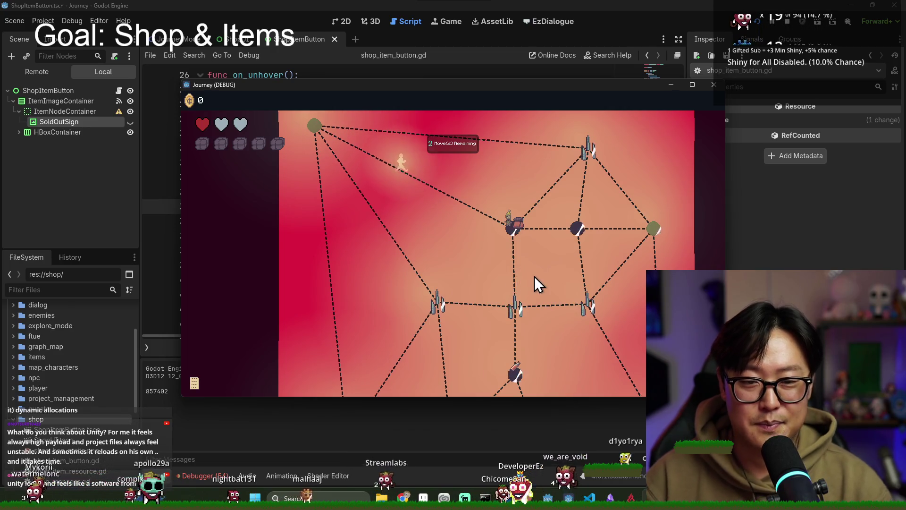
click(519, 239)
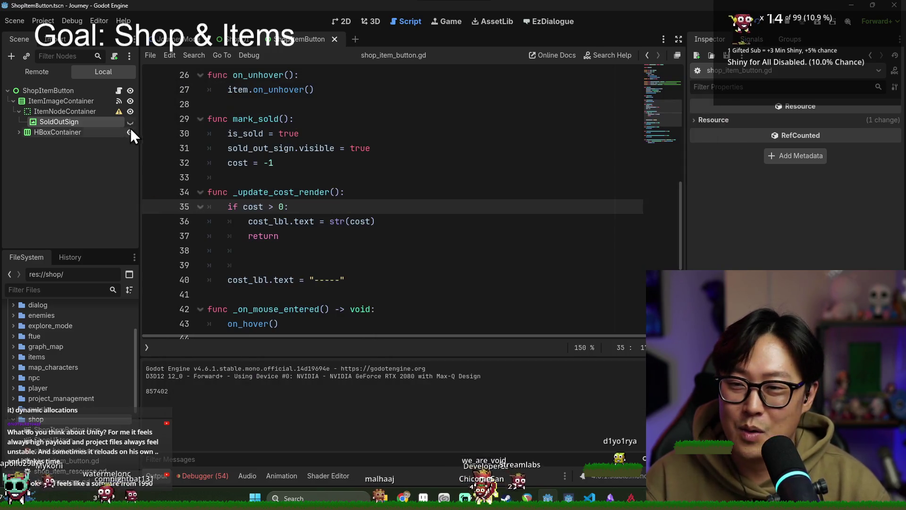
- Toggle SoldOutSign's visibility off and back on, save, and return to the editor
click(130, 122)
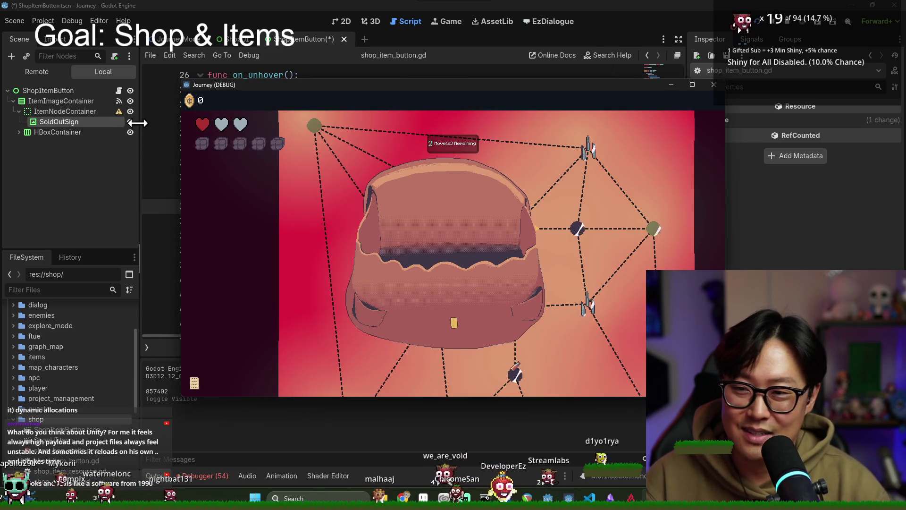
click(131, 122)
key(ctrl+s)
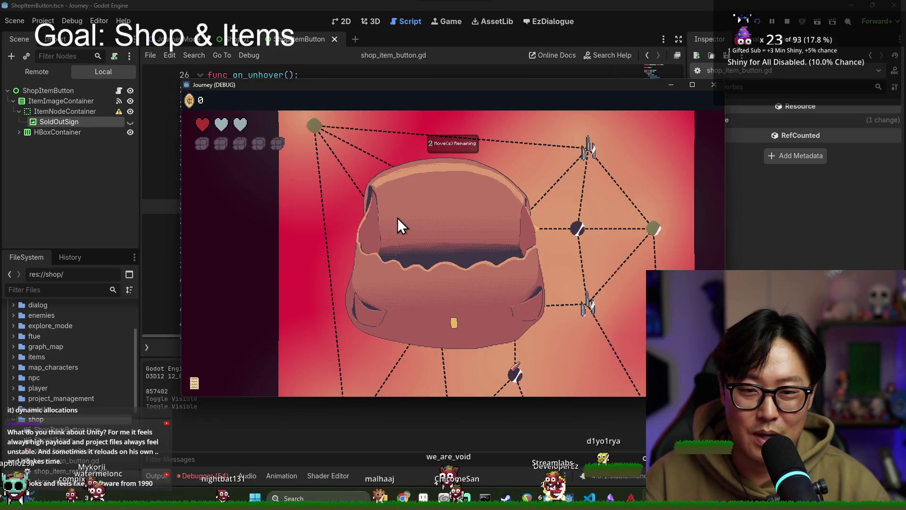
click(208, 481)
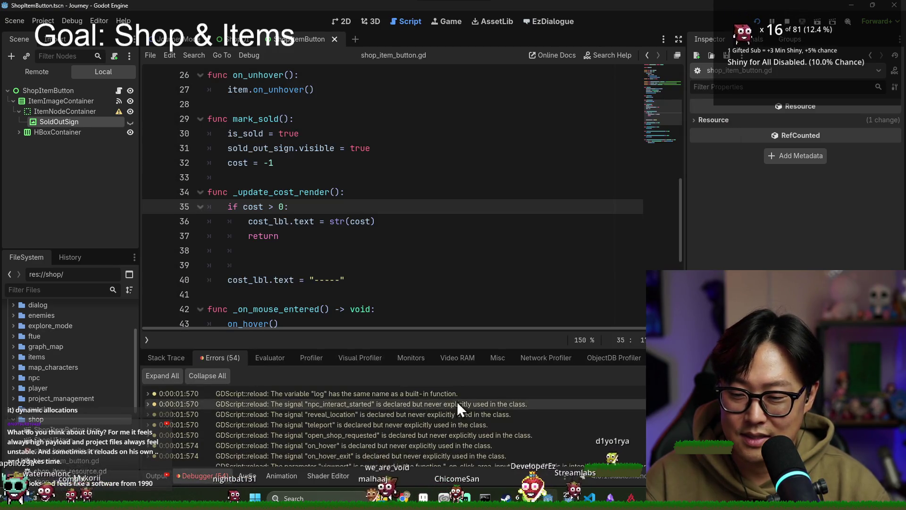
- Check the debugger stack trace and inspect the ShopItemButton node's Item property in the Inspector
click(157, 358)
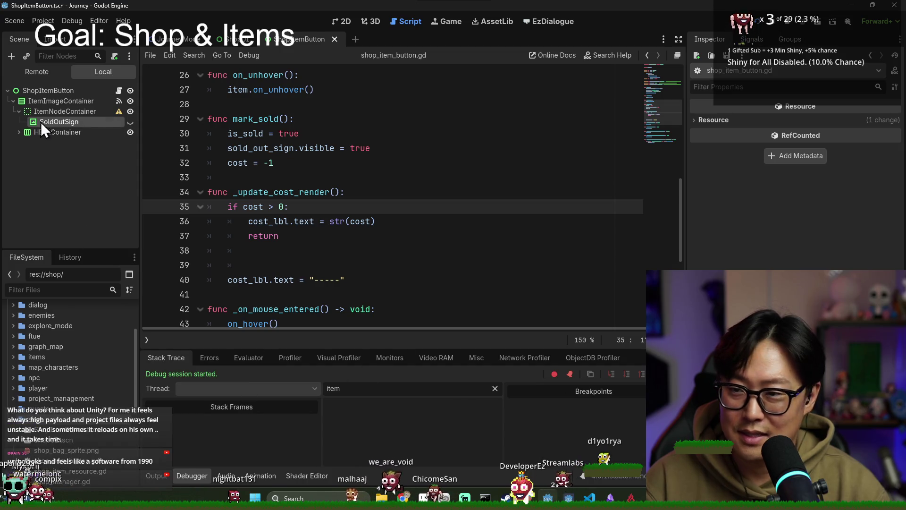
key(alt+Tab)
click(108, 200)
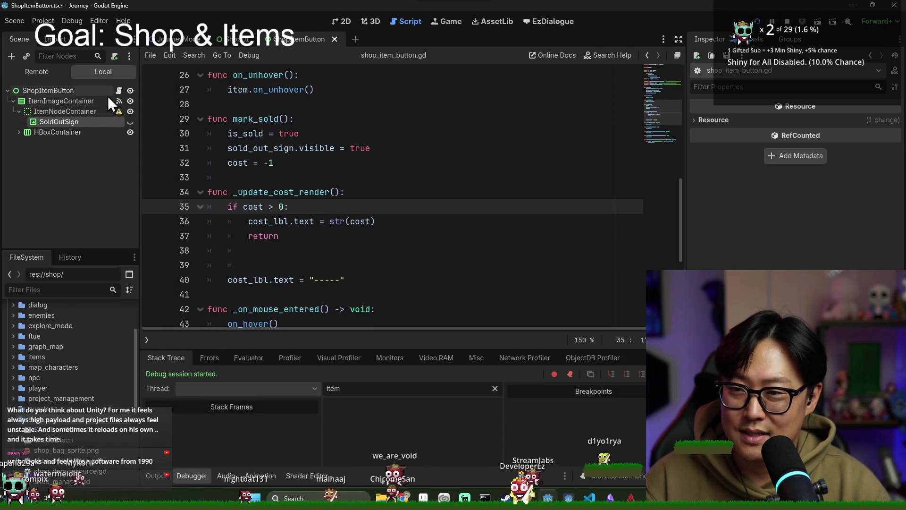
click(89, 93)
scroll(790, 185, up, 3)
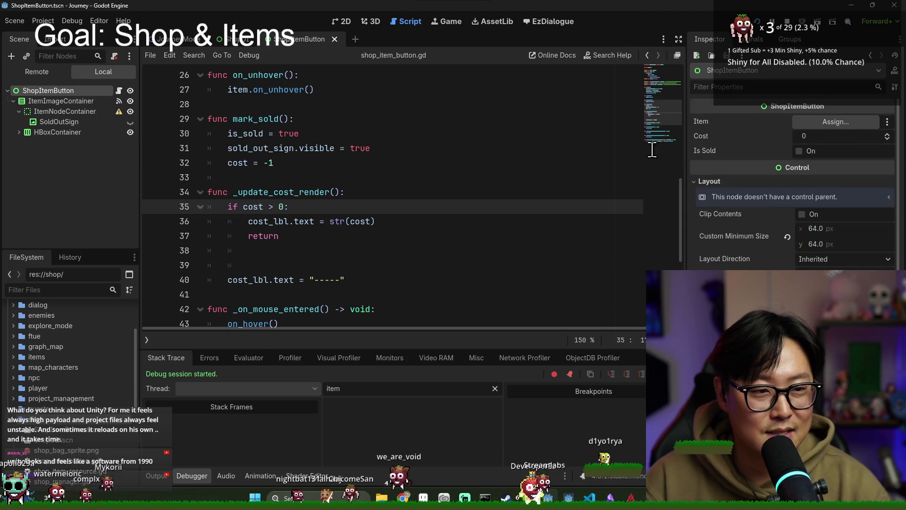
click(839, 124)
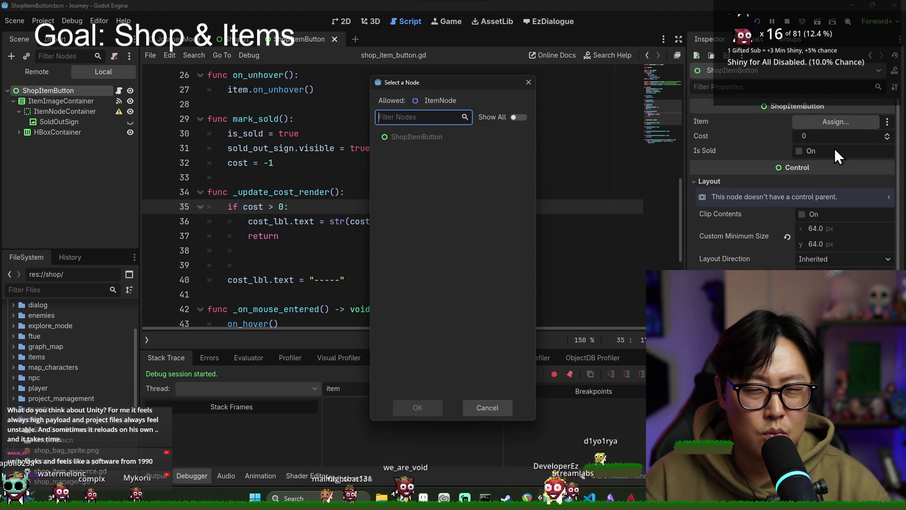
key(Escape)
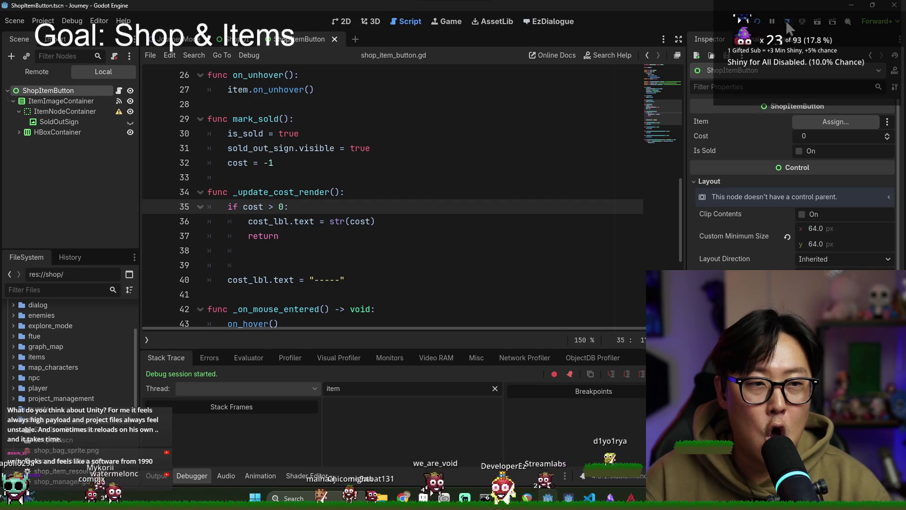
- Stop the game, review the top of shop_ui.gd in the ShopUI scene, then switch to JourneyMode
click(787, 22)
click(285, 192)
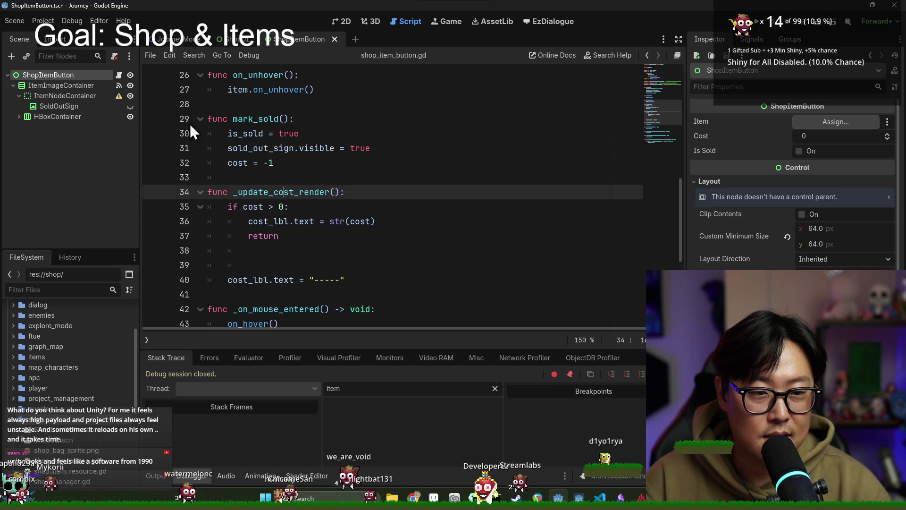
click(231, 39)
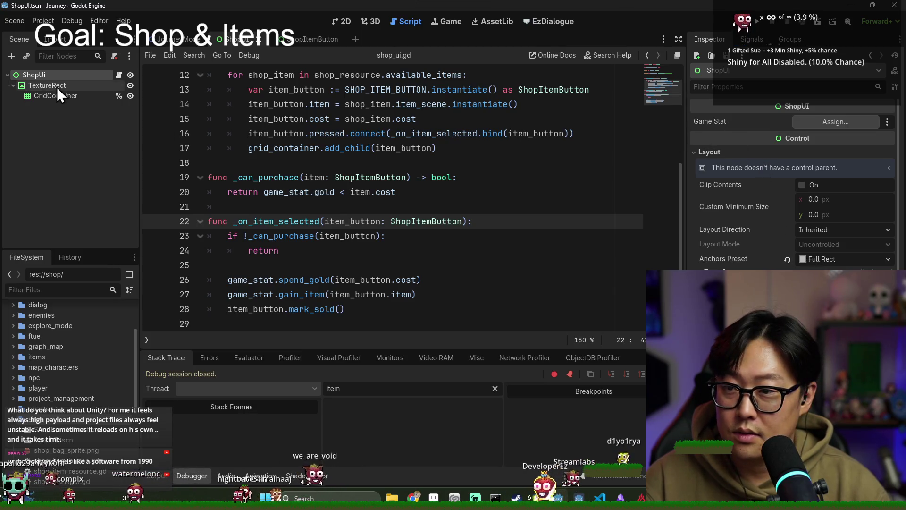
scroll(314, 151, up, 4)
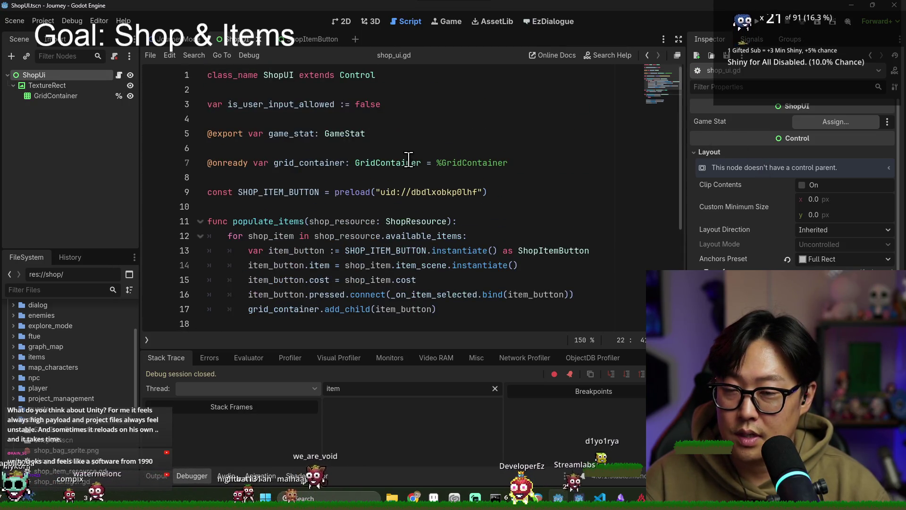
click(289, 132)
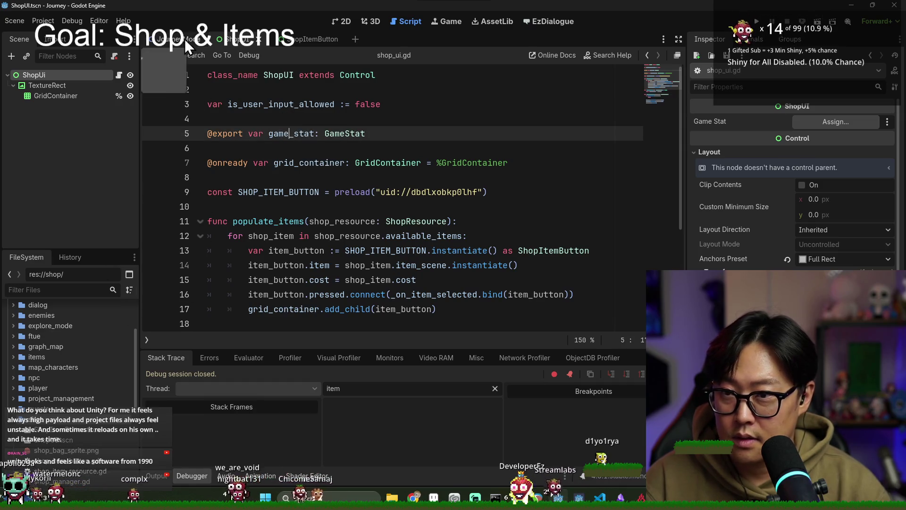
click(163, 40)
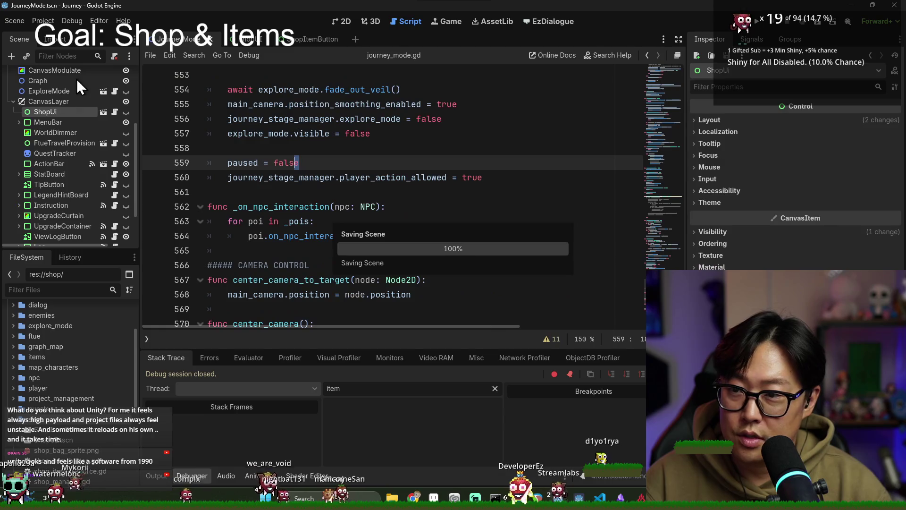
- Rebuild the ShopManager's Available Items list with new ShopItem entries, removing the old and extra elements
click(54, 85)
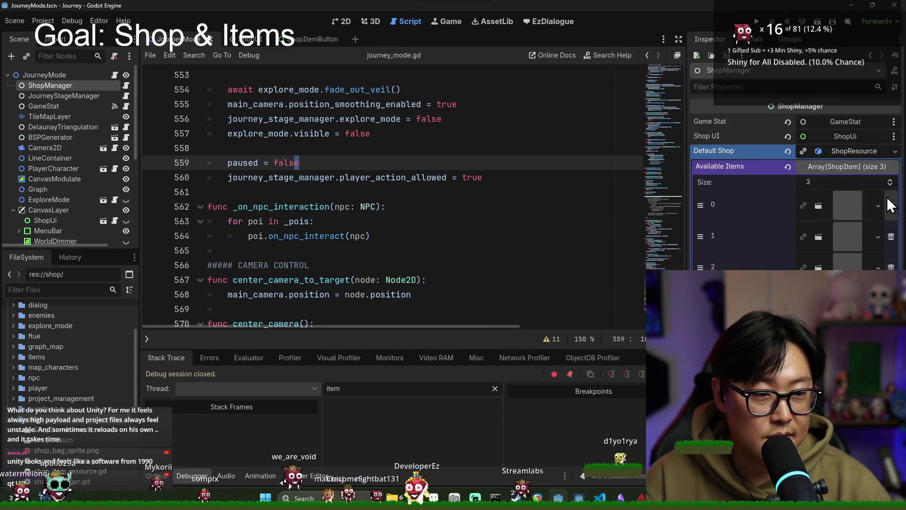
click(890, 205)
click(890, 207)
click(890, 207)
scroll(848, 182, up, 2)
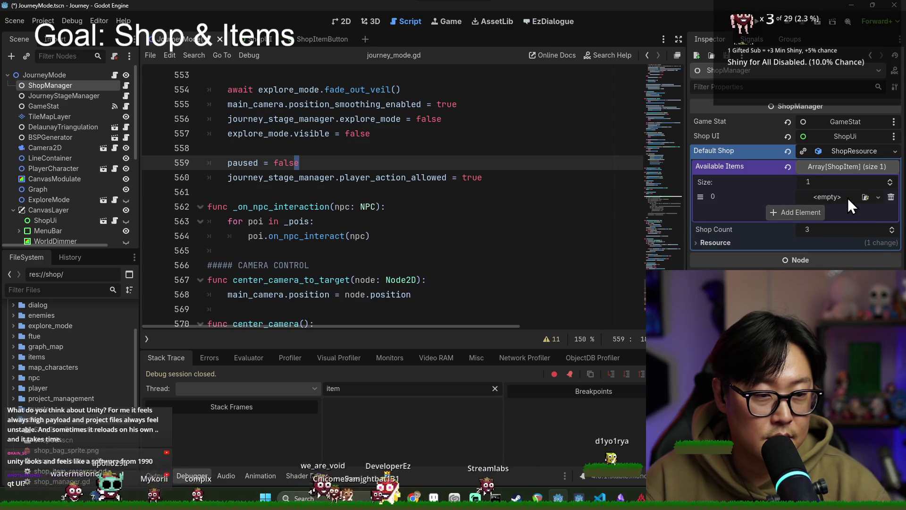
click(848, 197)
click(849, 224)
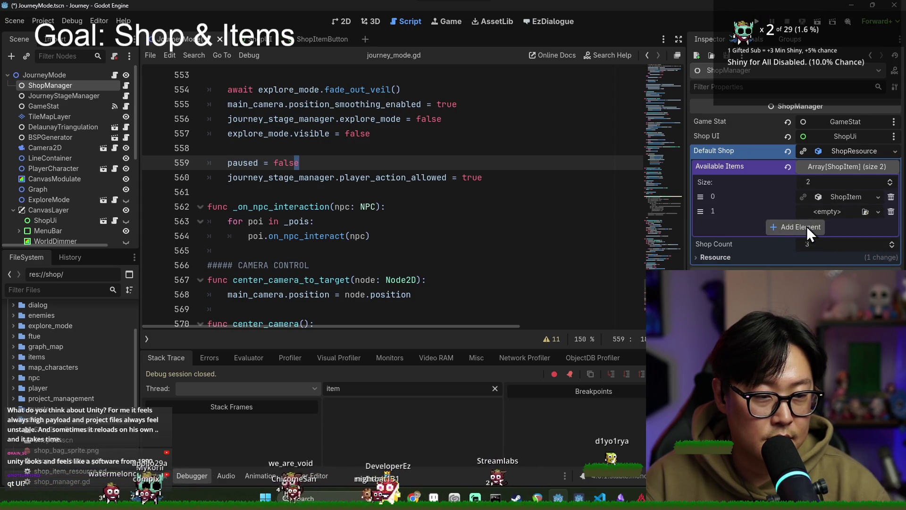
click(806, 226)
click(827, 211)
click(829, 225)
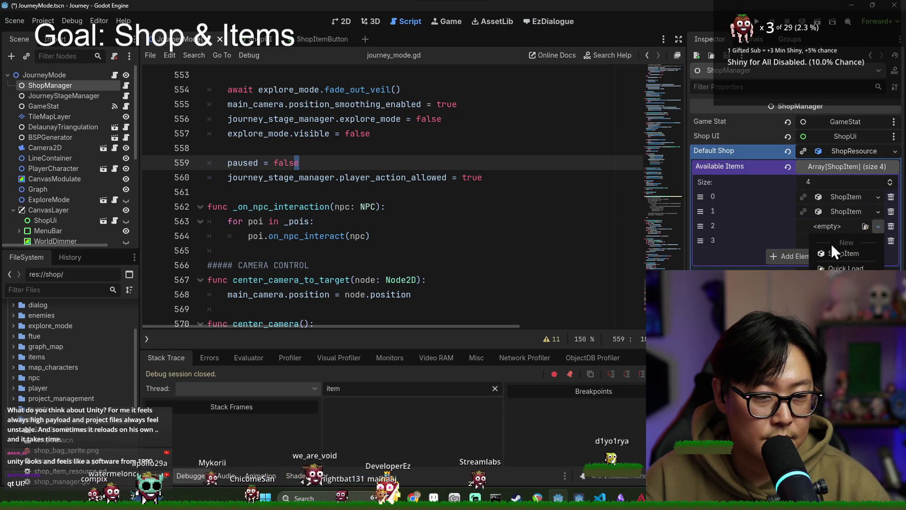
click(891, 241)
- Assign StaminaPotionItemNode.tscn as the first item's scene and set its cost to 100
click(852, 197)
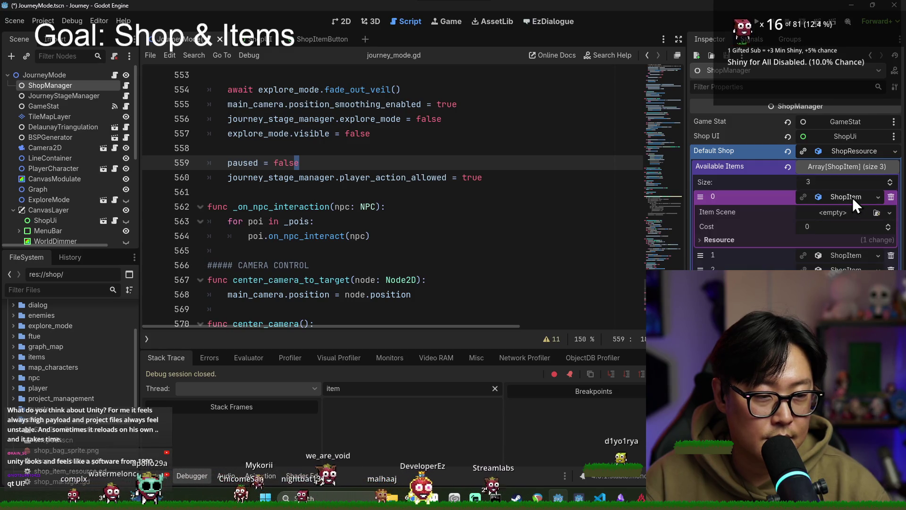
click(832, 213)
click(856, 255)
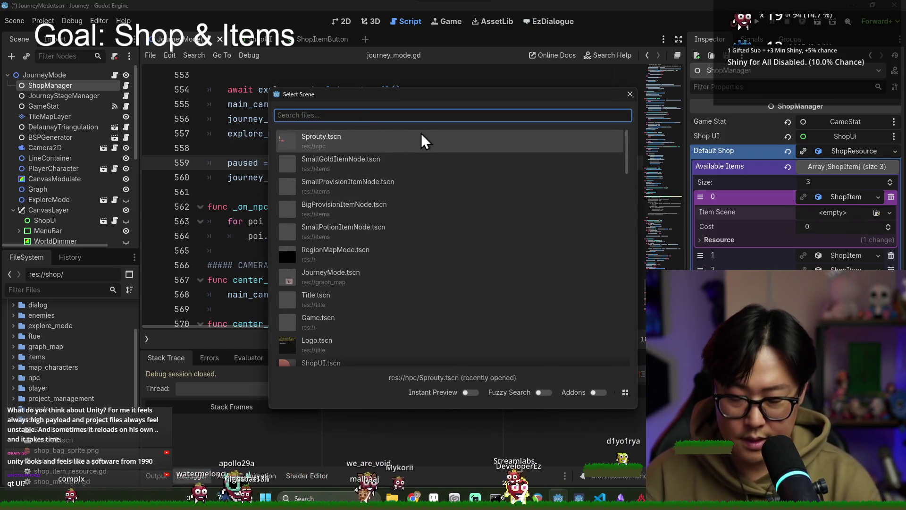
text(stamina)
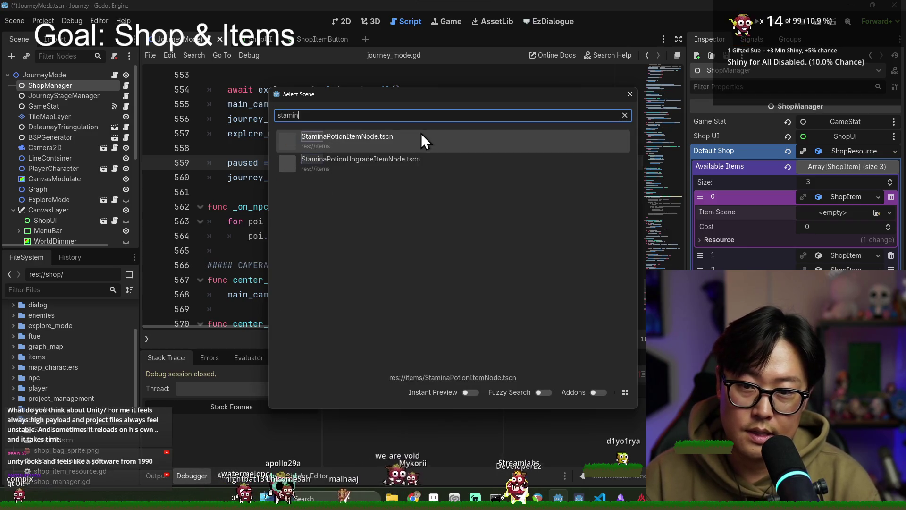
double_click(398, 165)
click(835, 244)
text(100)
key(Return)
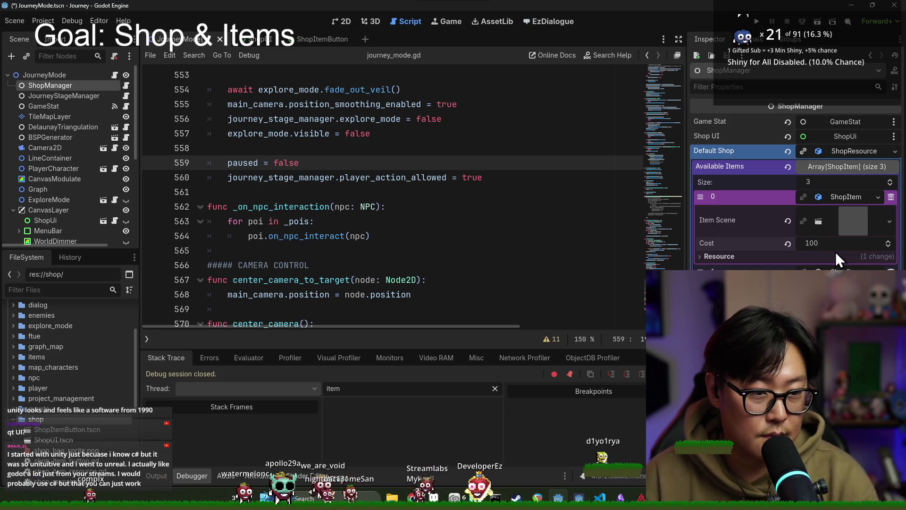
click(834, 243)
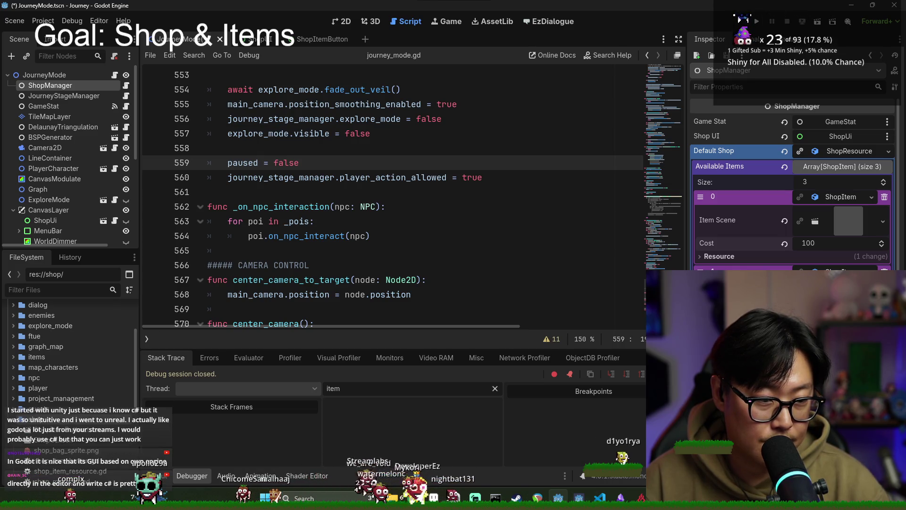
- Search project scenes for 'com' and then 'boot' item scenes, dismissing both without loading
key(ctrl+shift+o)
text(com)
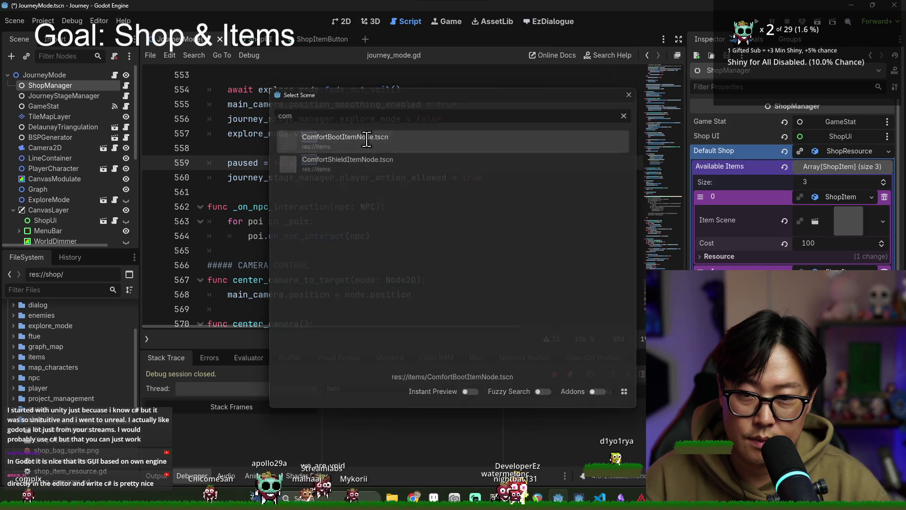
key(Escape)
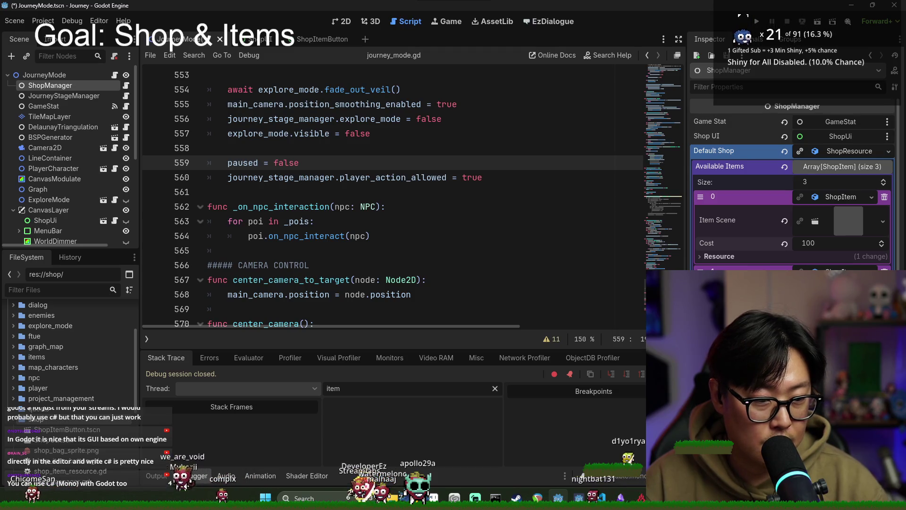
key(ctrl+shift+o)
text(boot)
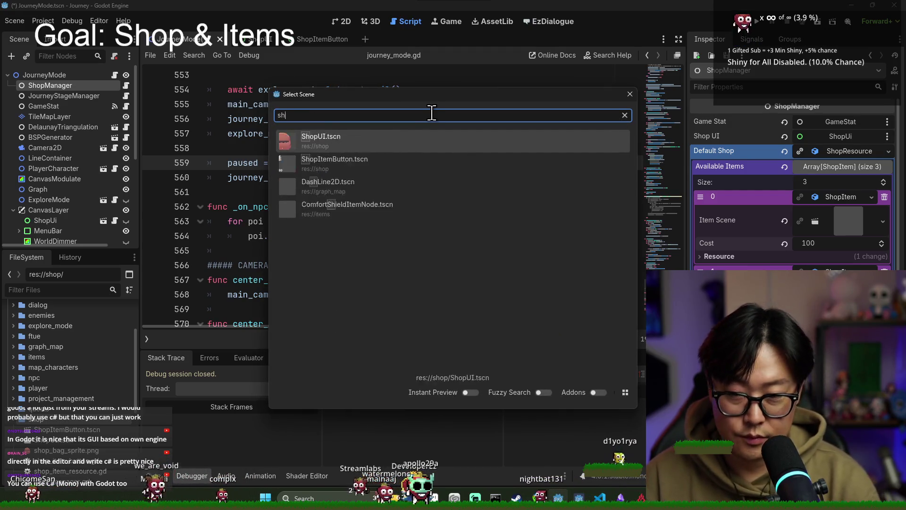
key(Escape)
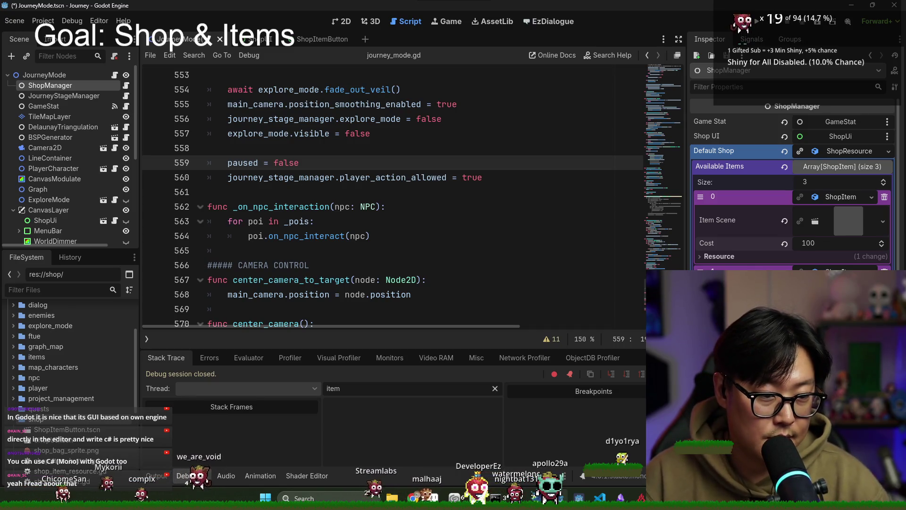
- Save the JourneyMode scene with Ctrl+S
key(ctrl+s)
click(461, 133)
key(ctrl+s)
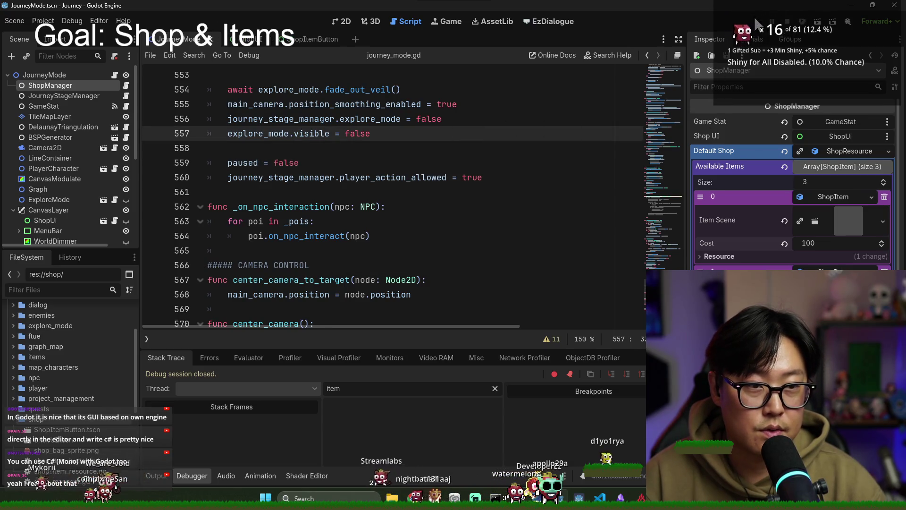
- Run the project, start a New Game and enter the first stage from the map
click(772, 22)
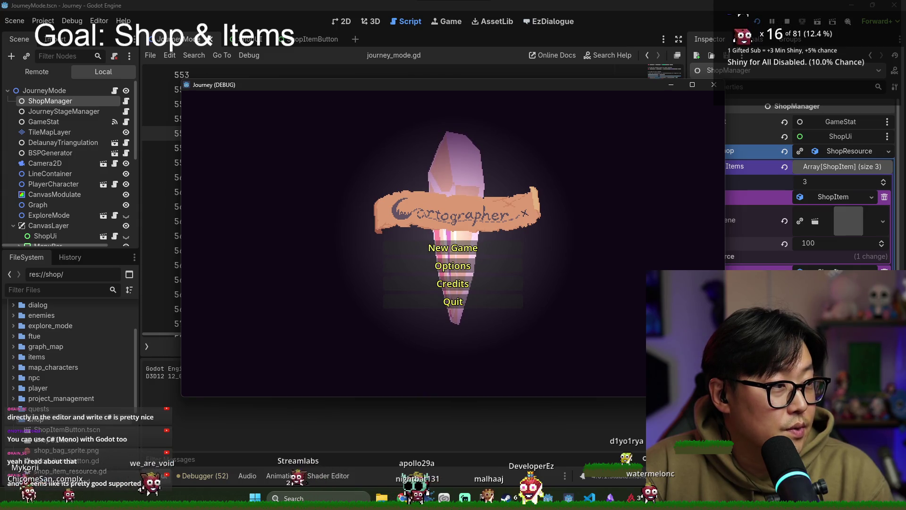
click(431, 253)
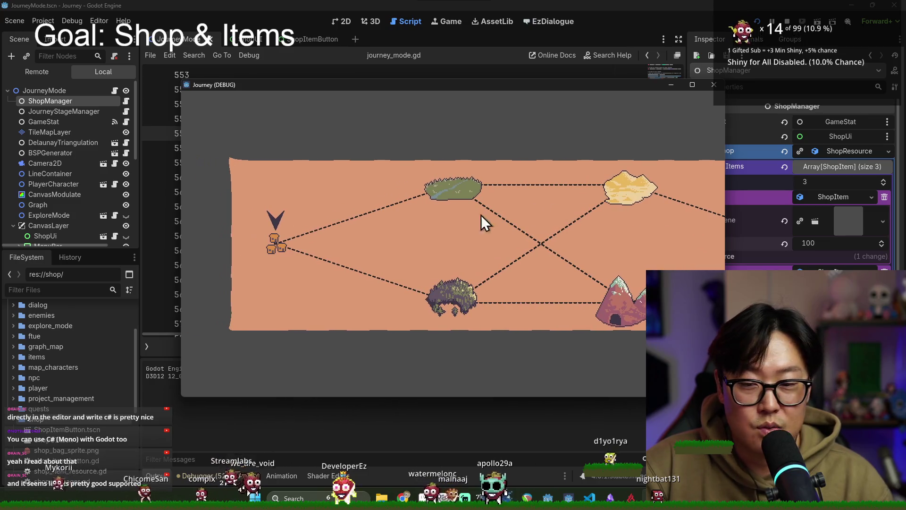
click(274, 245)
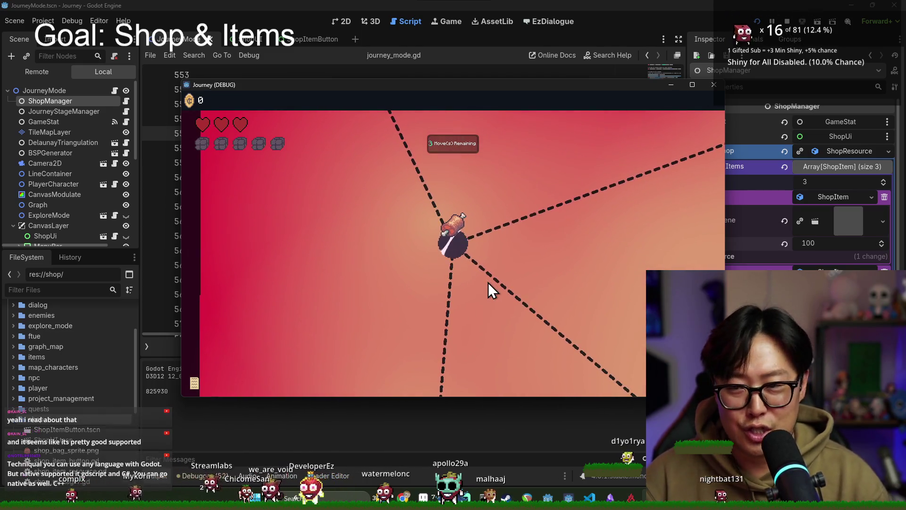
- Travel across the map nodes past the tutorials until the shop shows items priced 100, 300 and 250
click(455, 243)
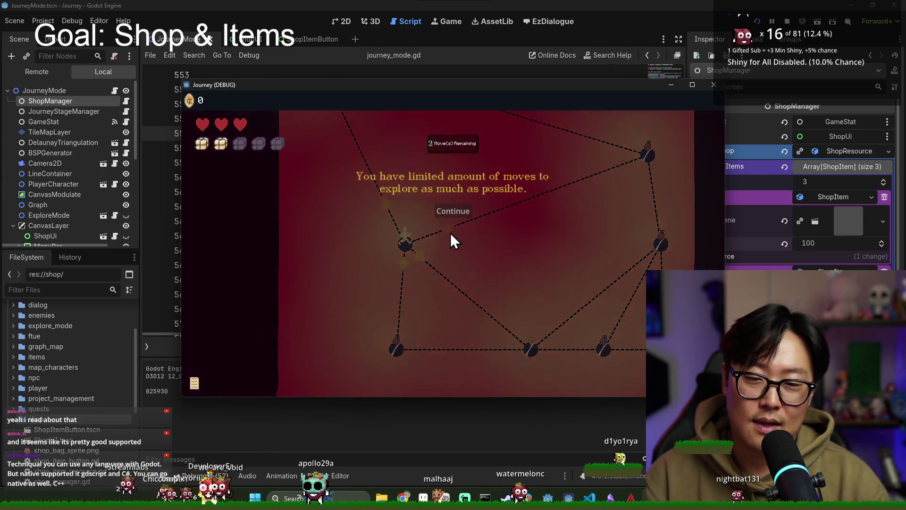
click(449, 216)
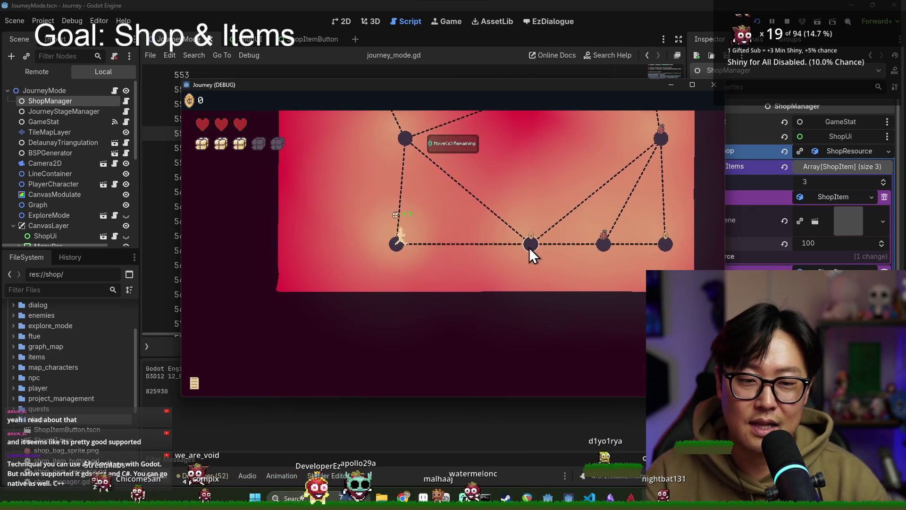
click(529, 246)
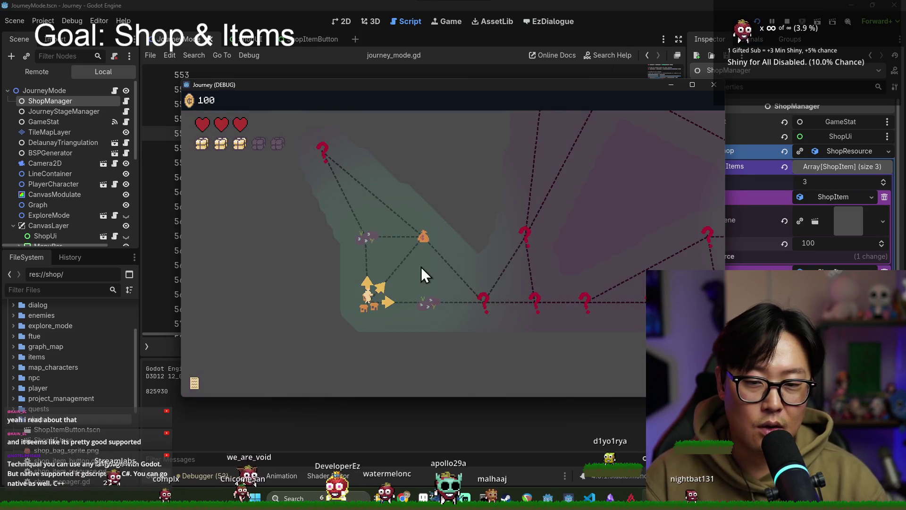
click(424, 237)
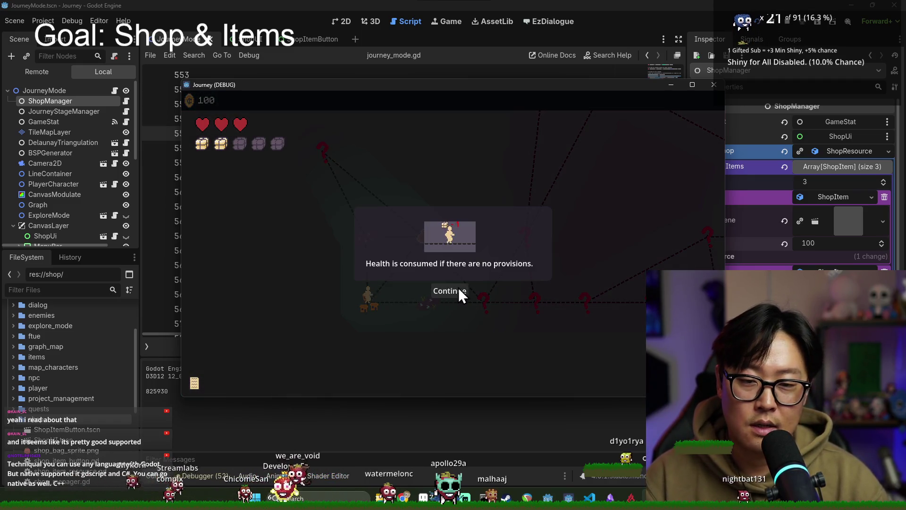
click(459, 289)
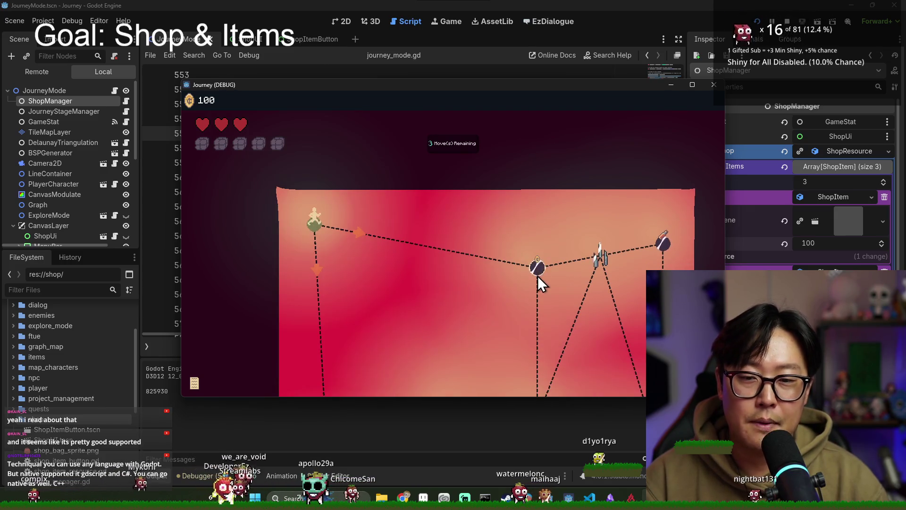
click(541, 188)
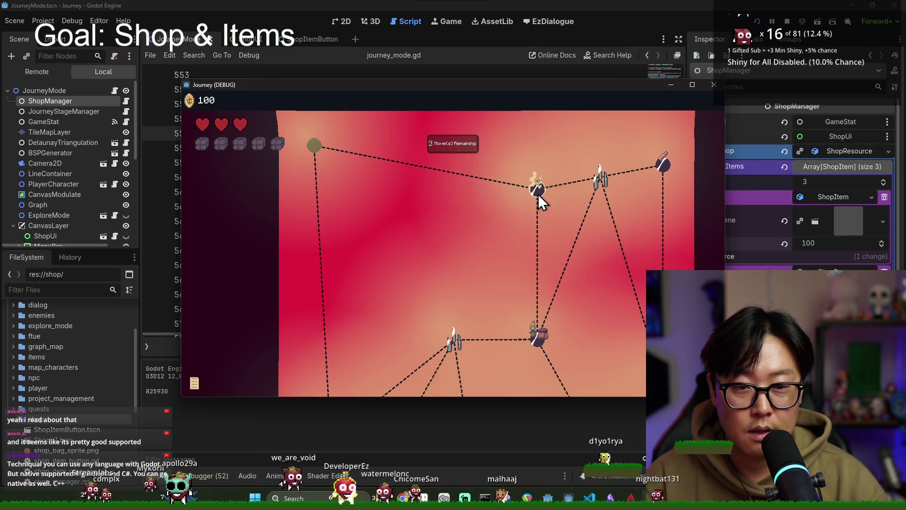
click(537, 340)
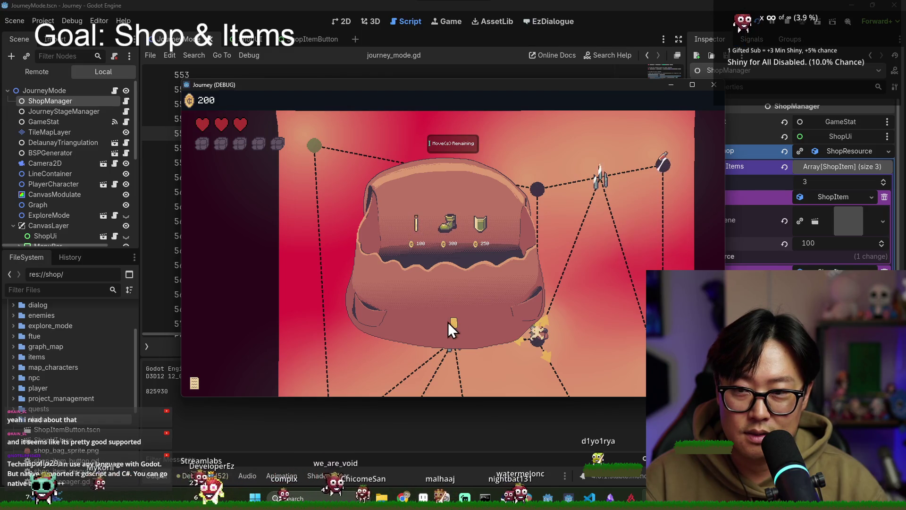
- Set a breakpoint on line 23 of shop_ui.gd in the ShopUI scene
click(476, 59)
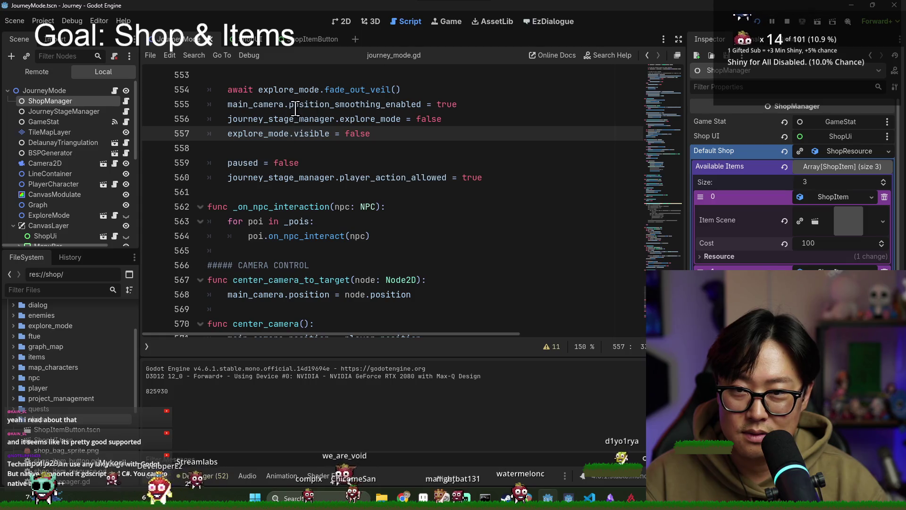
click(304, 38)
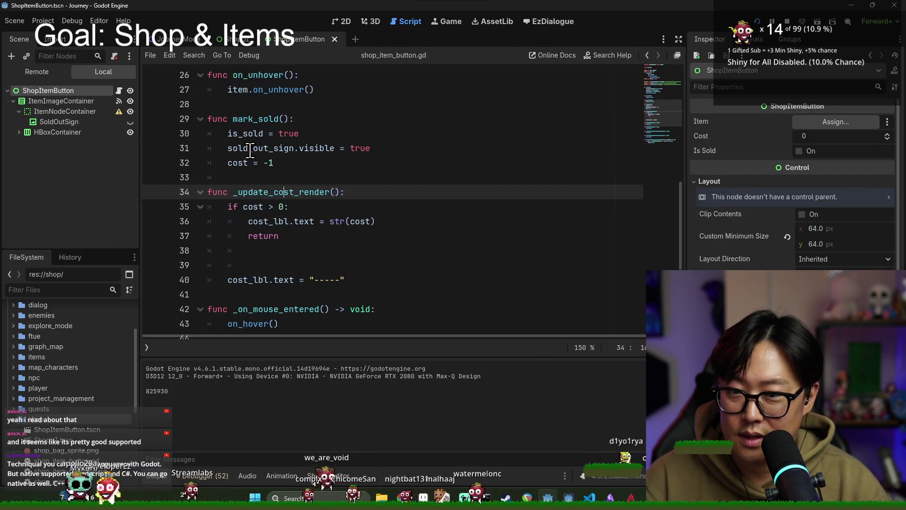
scroll(250, 151, up, 2)
click(231, 42)
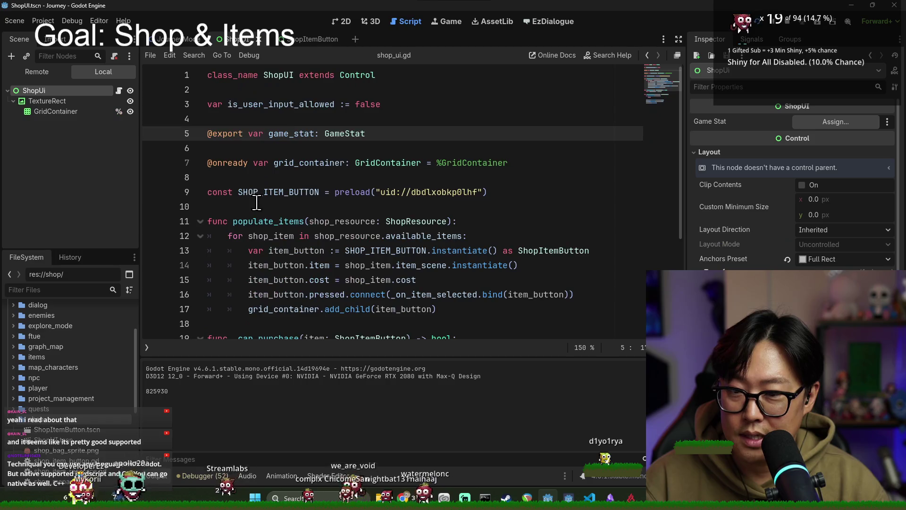
scroll(190, 229, down, 3)
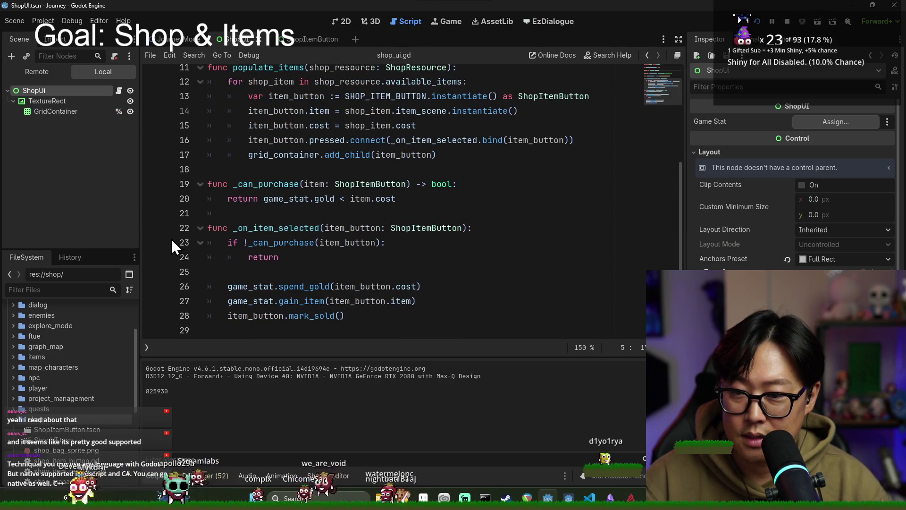
click(153, 244)
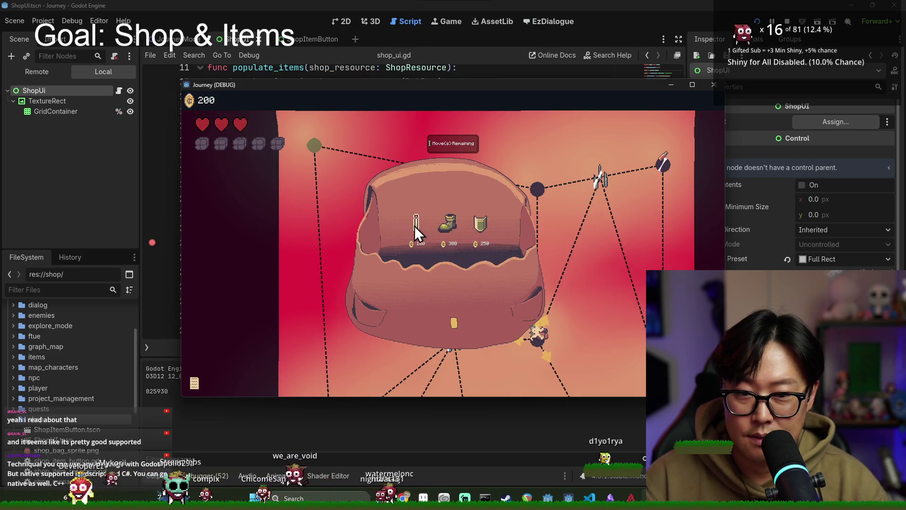
- Try buying the first shop item, step over the breakpoint line, then continue execution
click(416, 227)
mouse_move(333, 231)
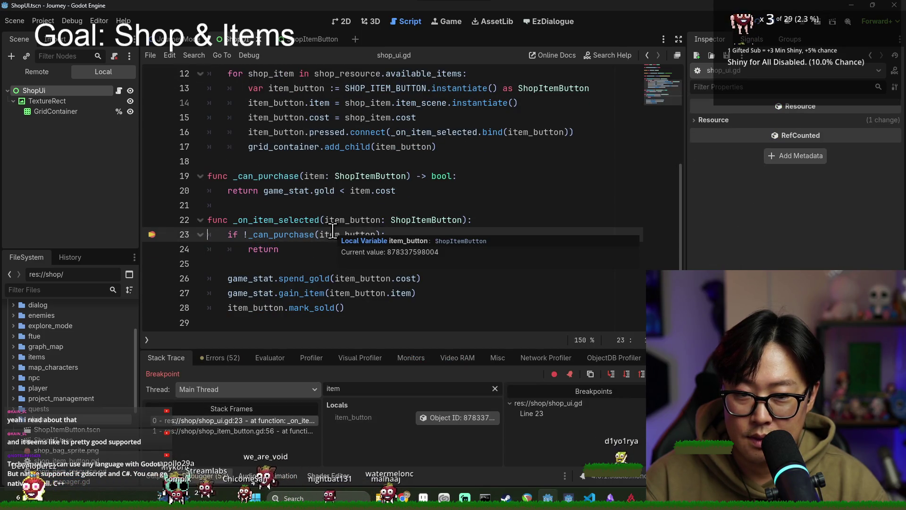
click(627, 376)
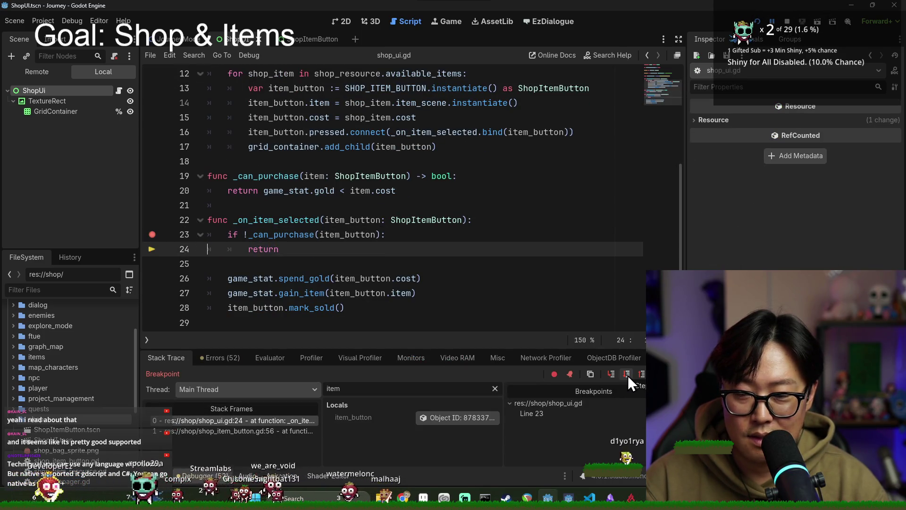
click(640, 374)
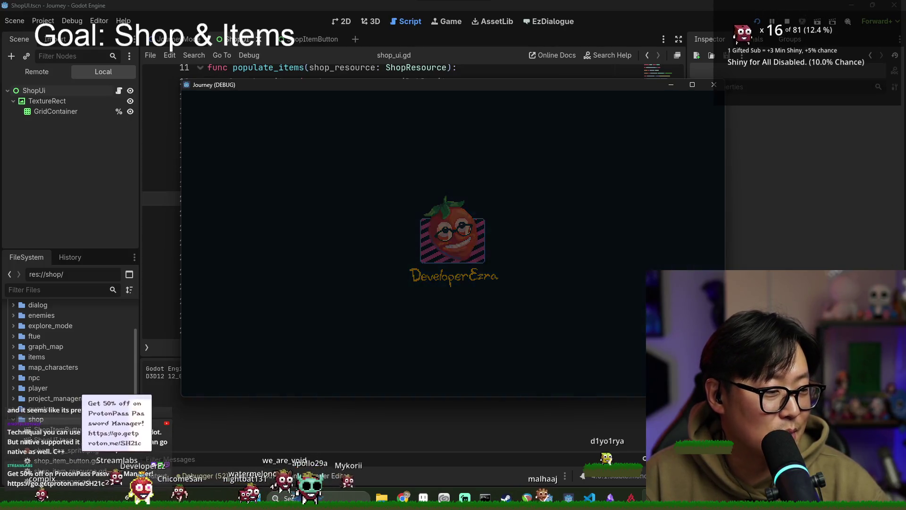
- Start a New Game from the running game's title menu with Enter
key(Return)
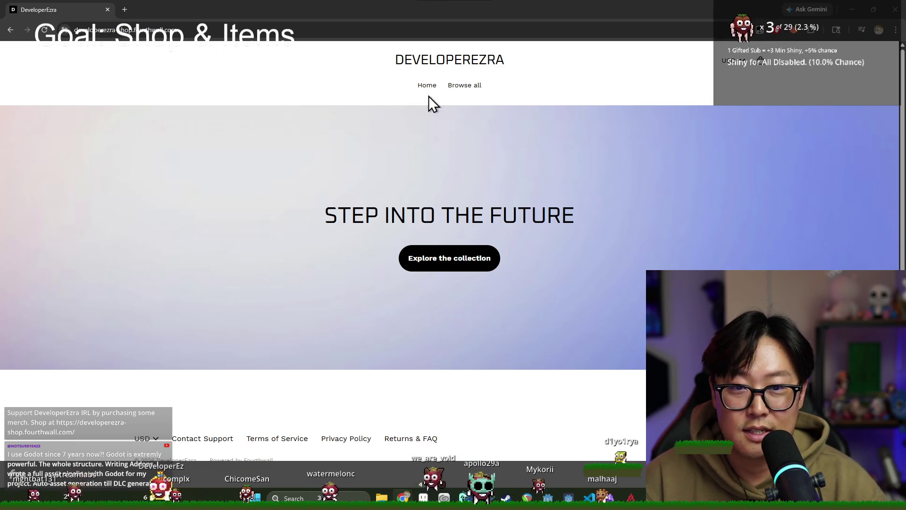
- Browse all products, viewing the Magical Game Dev Mug (Black) and Pixelated Creation Men's Tee pages
click(458, 87)
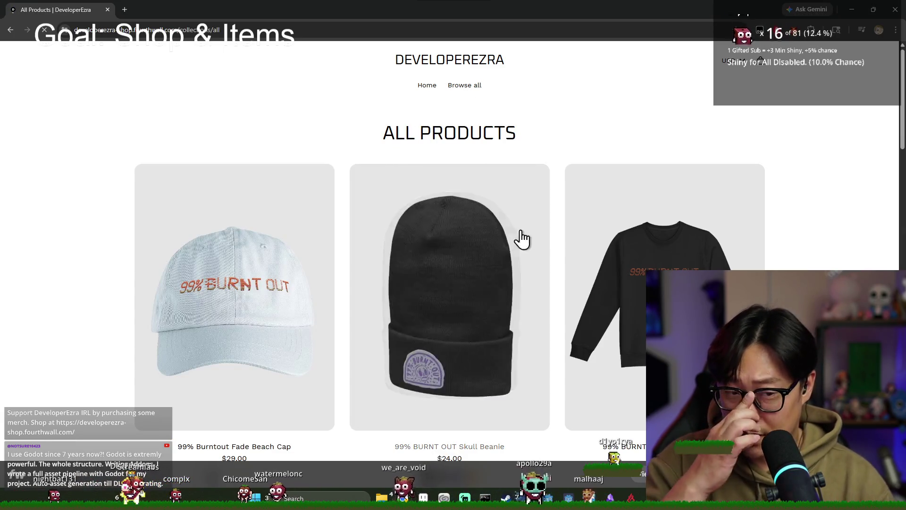
scroll(643, 293, down, 9)
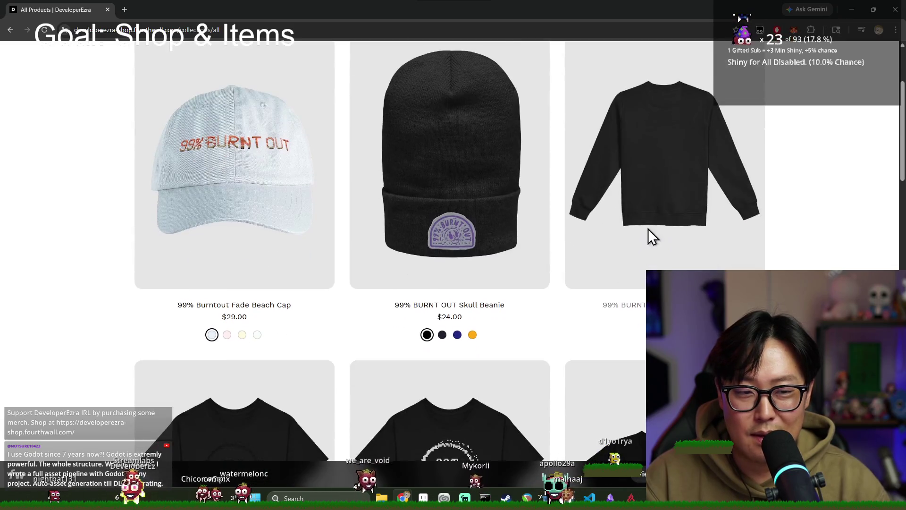
scroll(624, 217, down, 15)
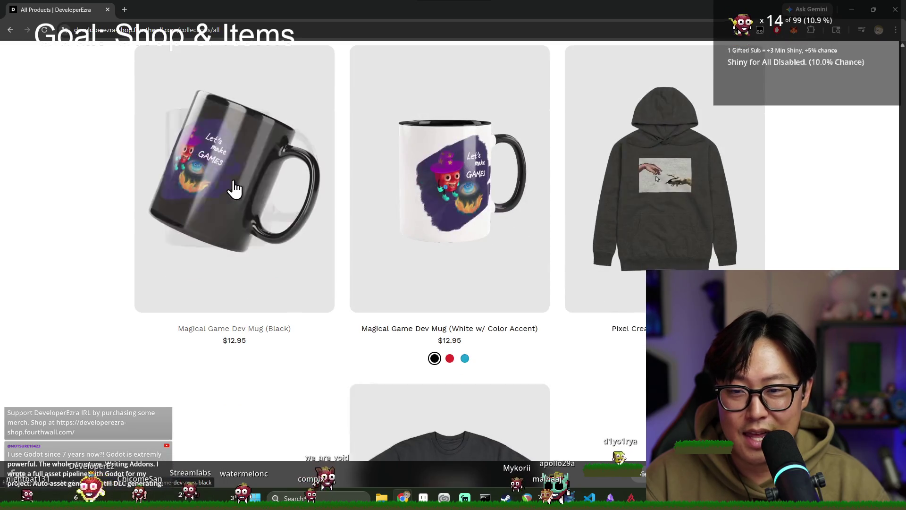
click(232, 180)
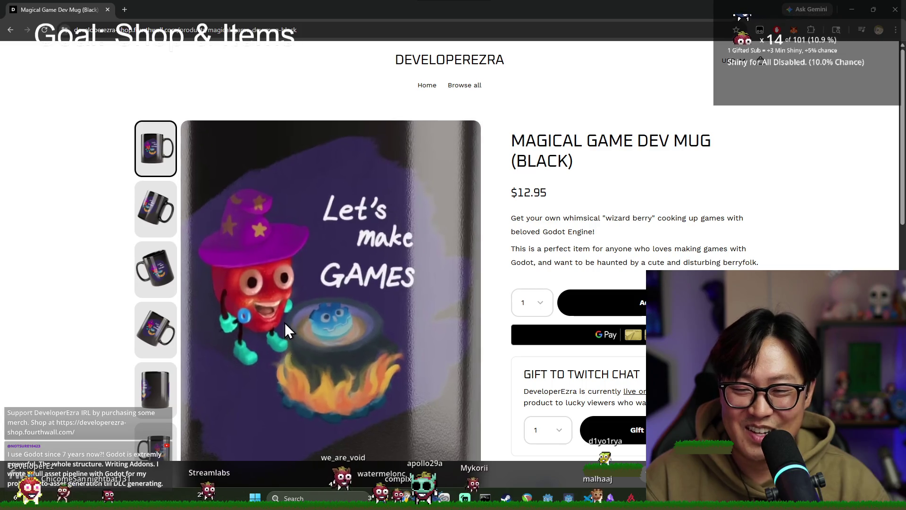
click(11, 29)
scroll(449, 287, down, 3)
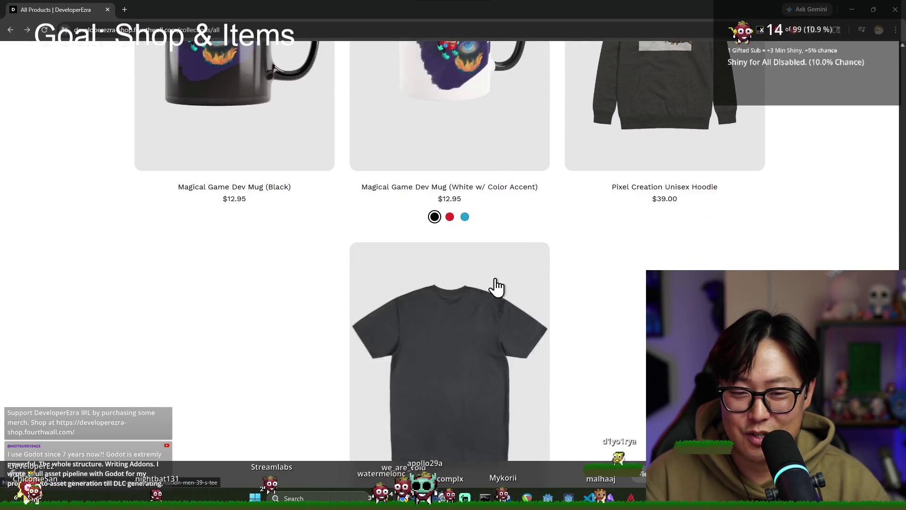
scroll(561, 289, up, 3)
scroll(599, 288, down, 5)
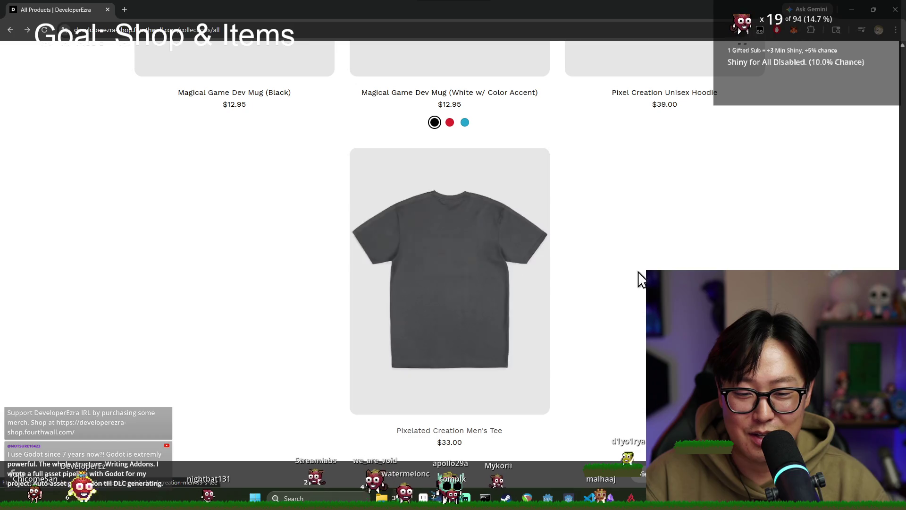
click(461, 290)
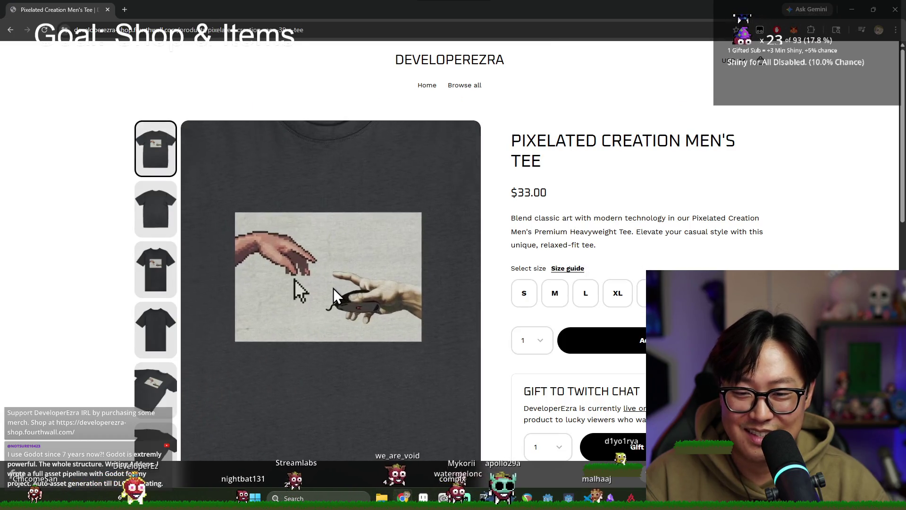
click(10, 30)
scroll(472, 237, up, 10)
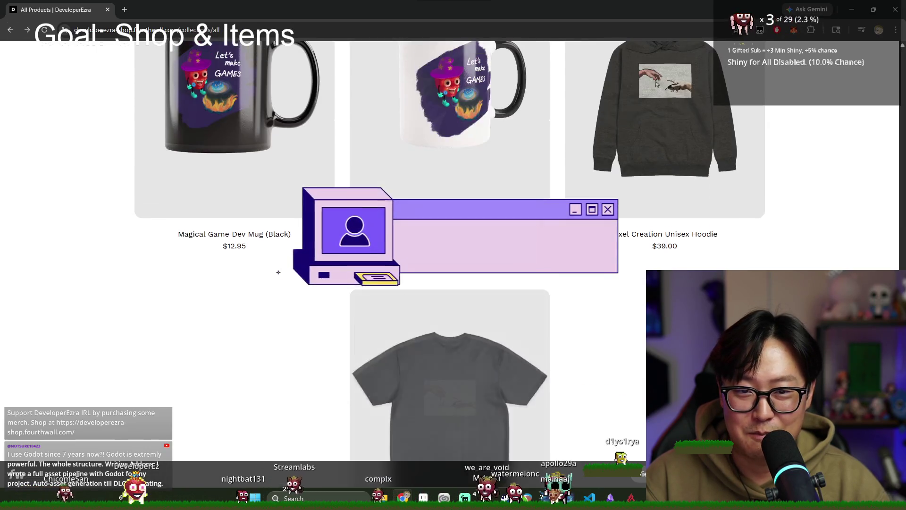
scroll(668, 229, up, 1)
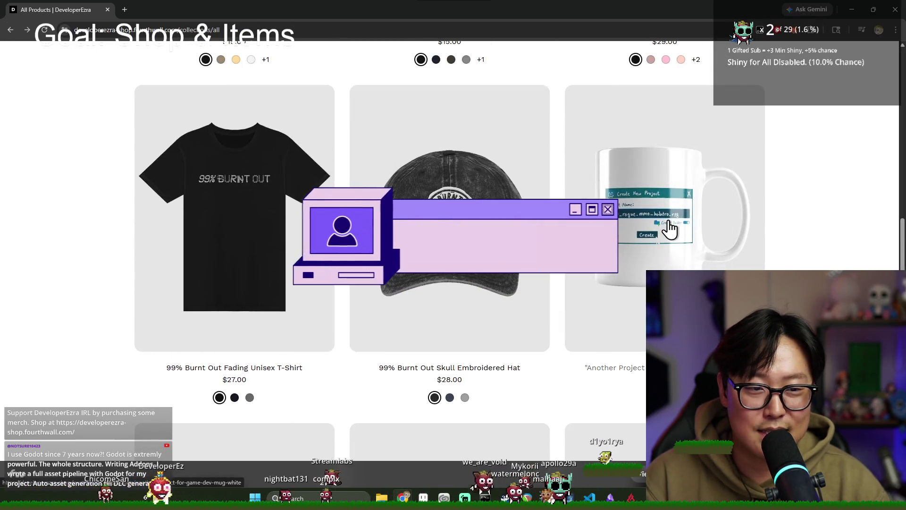
- View the Another Project for Game Dev mug's Create New Project image, then close the store
click(668, 228)
scroll(395, 177, down, 3)
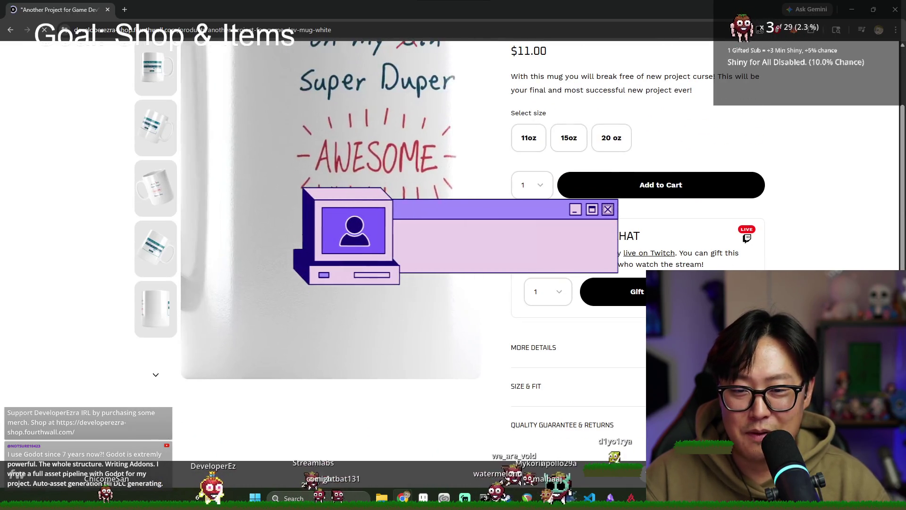
scroll(393, 174, up, 2)
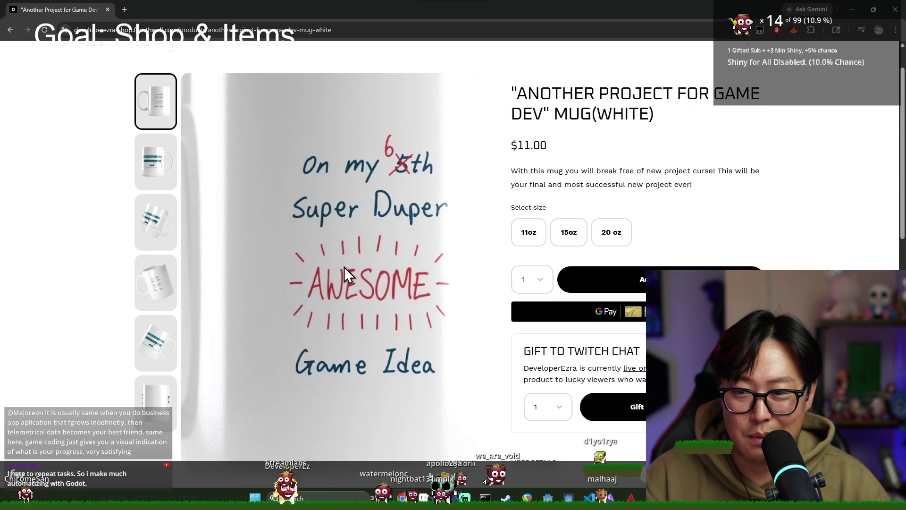
click(157, 179)
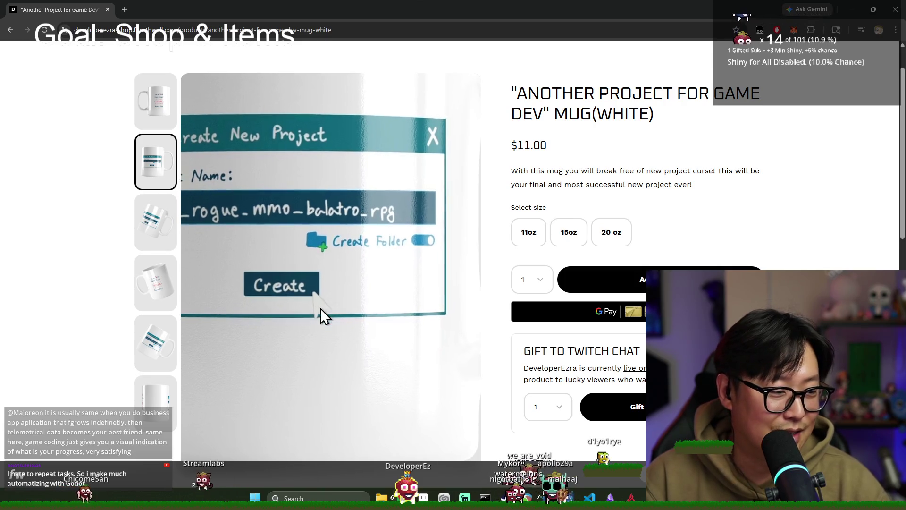
click(106, 10)
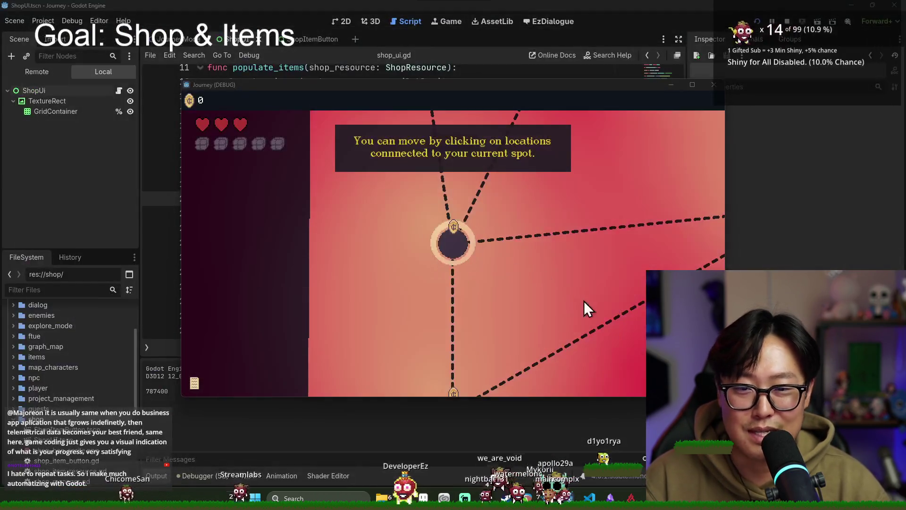
- Dismiss the map tutorials and travel via the centre, top-right, left and bottom-left nodes to the shop
click(478, 248)
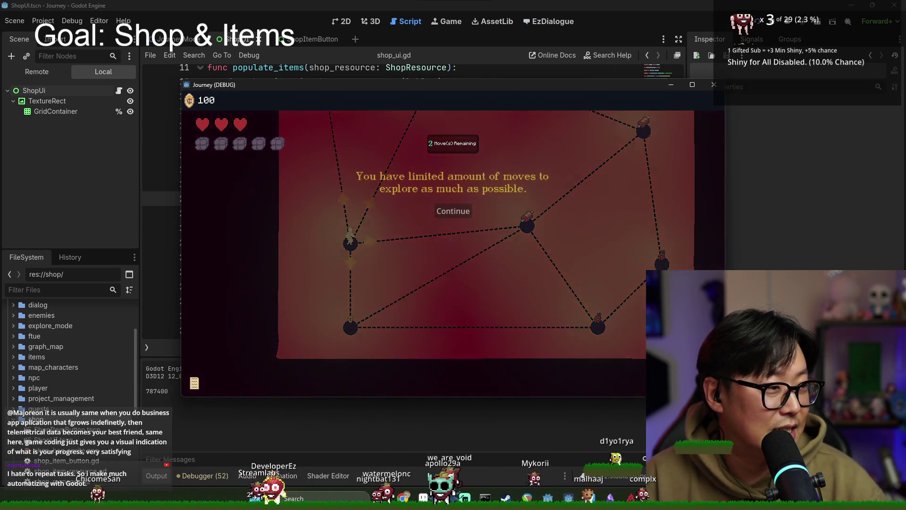
click(454, 212)
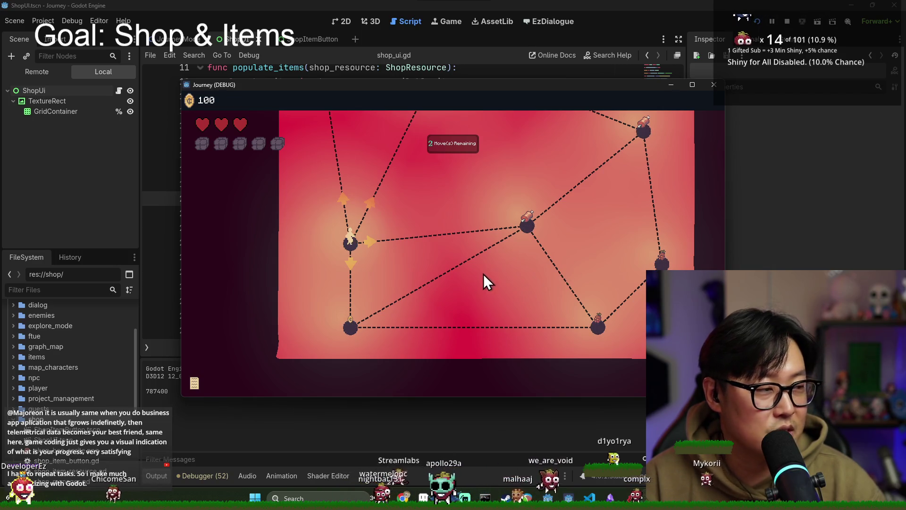
click(529, 228)
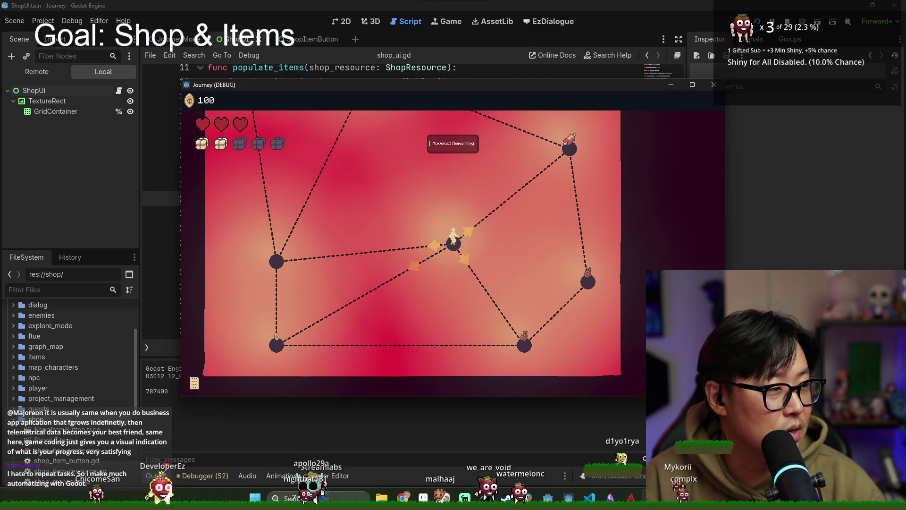
click(550, 154)
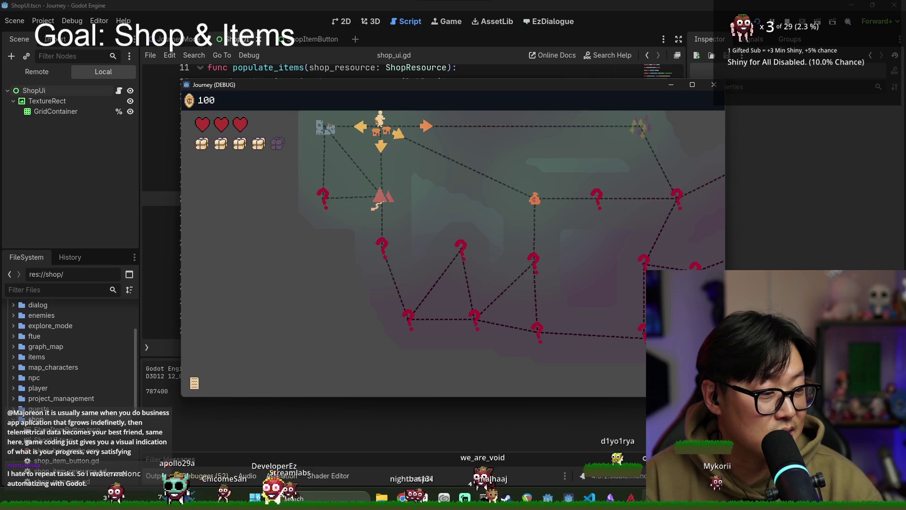
click(479, 273)
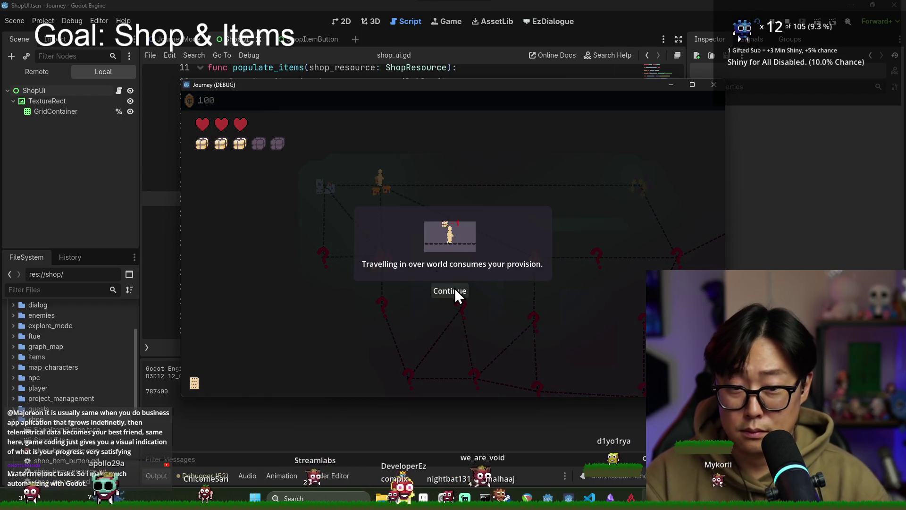
click(454, 288)
click(454, 288)
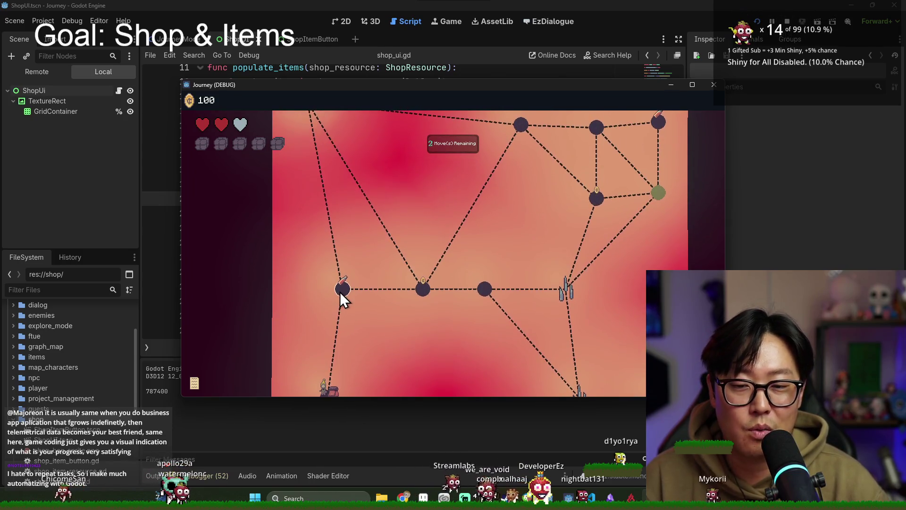
click(339, 292)
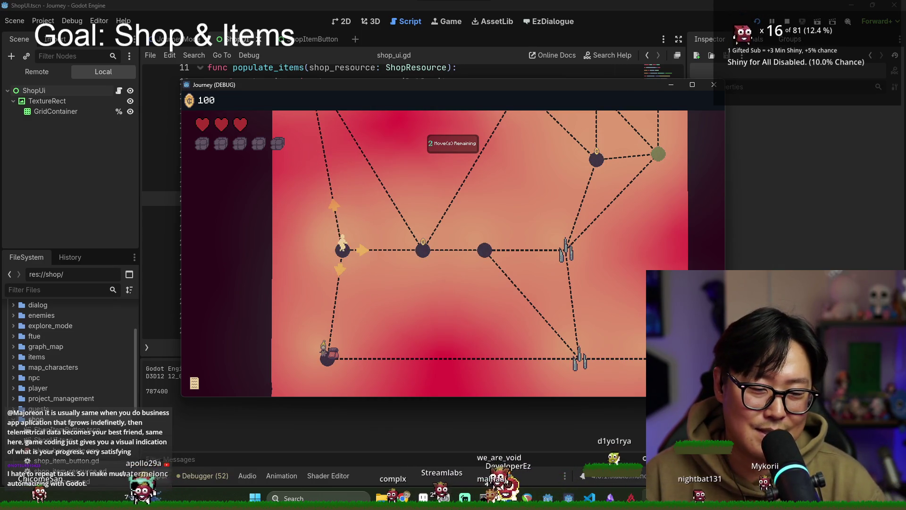
click(325, 361)
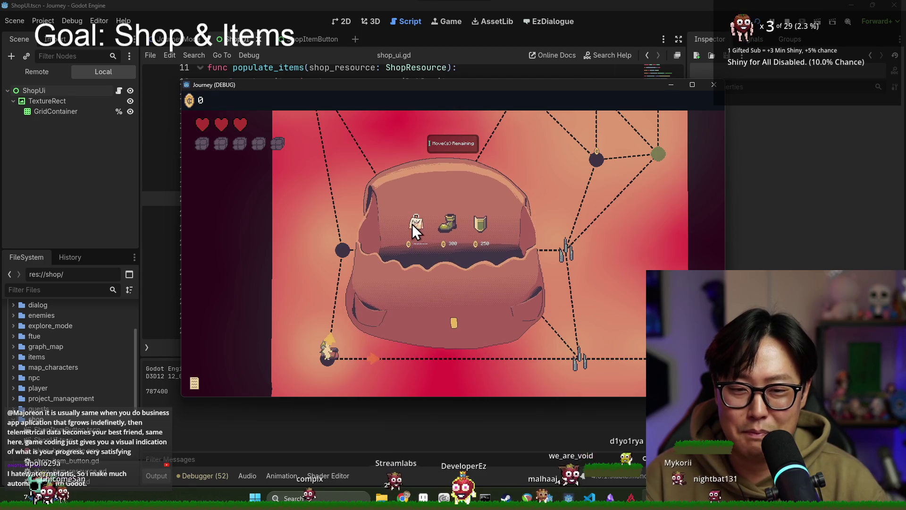
- Buy the first shop item for 100 coins, then stop the debug game with F8 and save
click(412, 224)
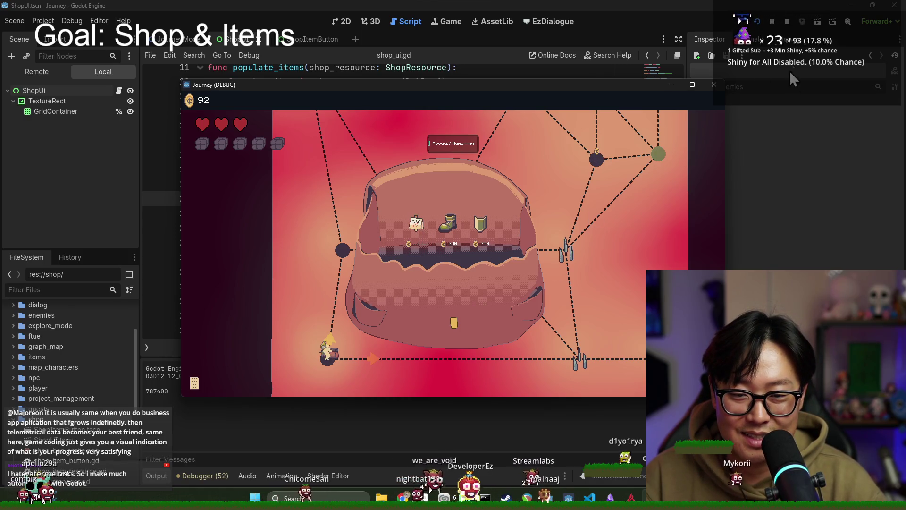
key(F8)
key(ctrl+s)
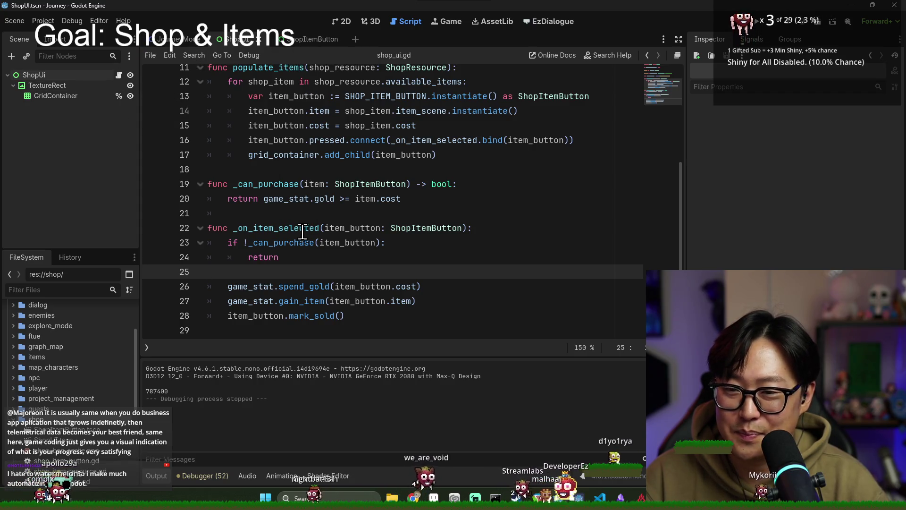
- Append '&& !item.is_sold' to _can_purchase's return on line 20 and save the script
click(435, 198)
text(&&)
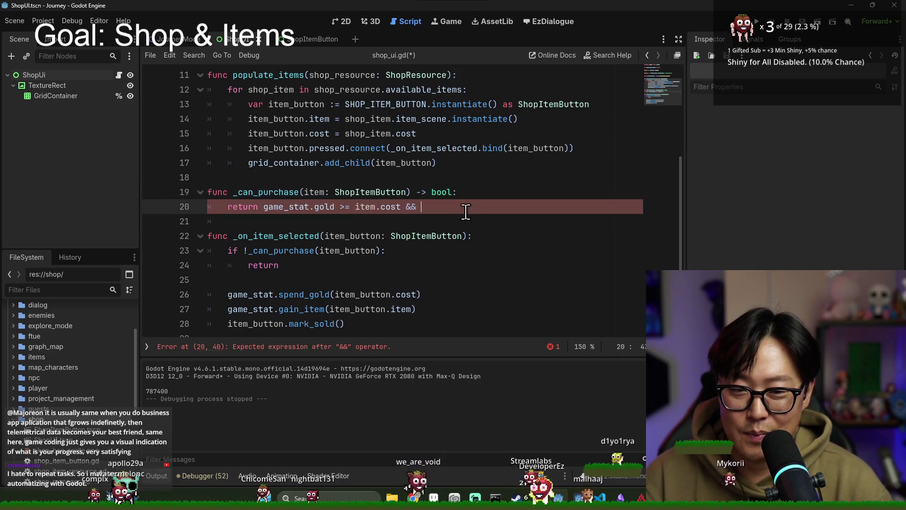
key(BackSpace)
text(.is)
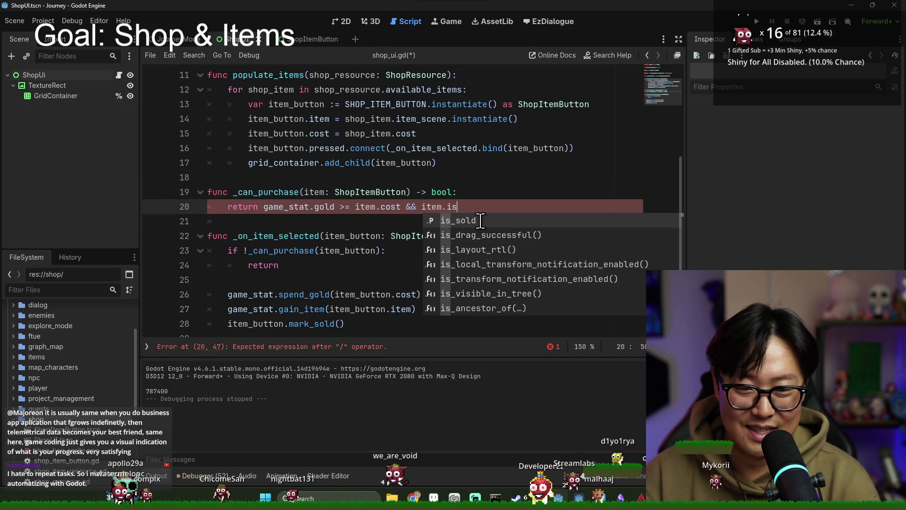
key(Return)
text(!)
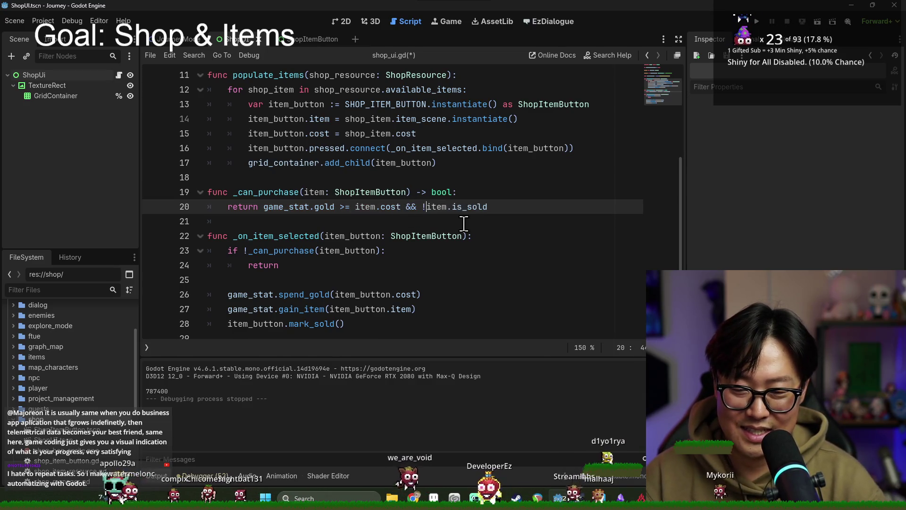
key(ctrl+s)
click(542, 162)
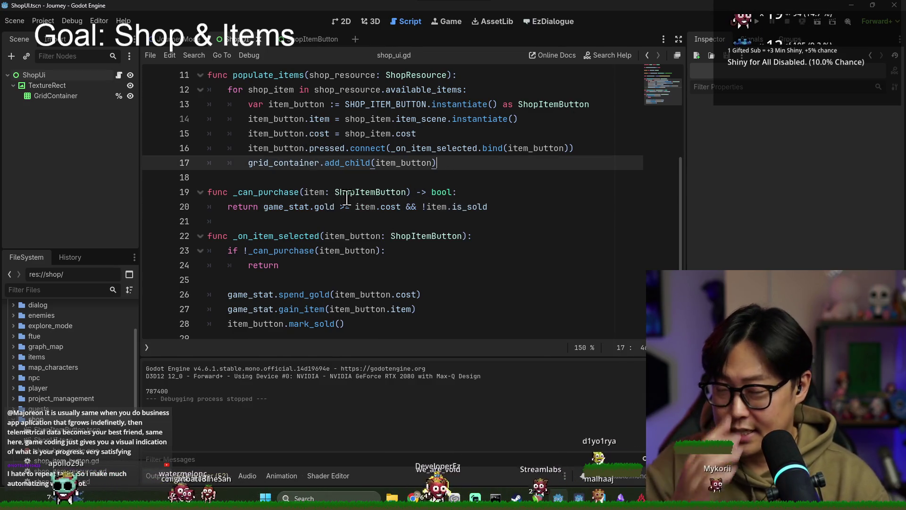
key(ctrl+s)
key(ctrl+s)
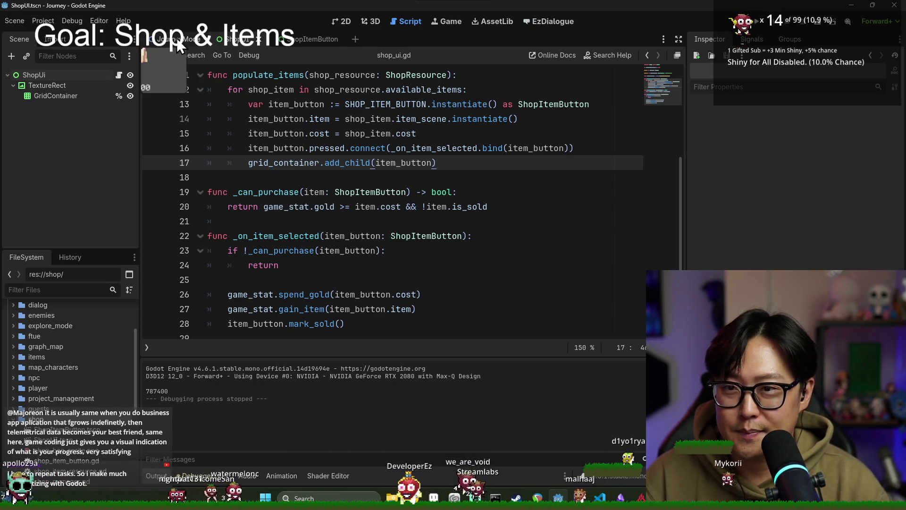
click(341, 21)
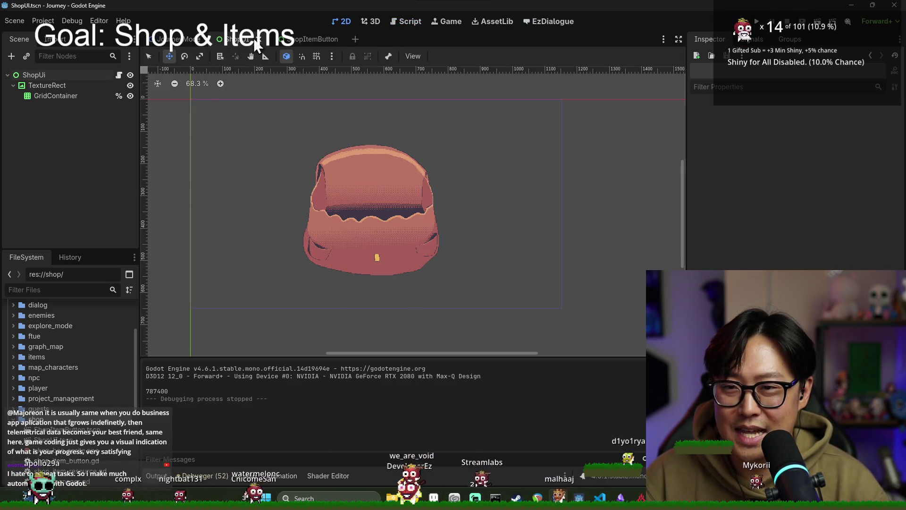
- Add a Button child node under the ShopUi node
scroll(384, 251, up, 6)
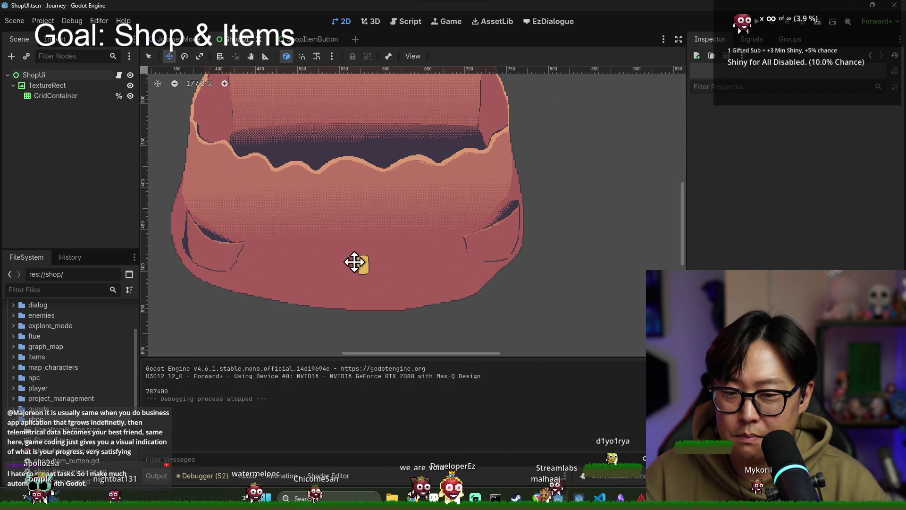
right_click(61, 75)
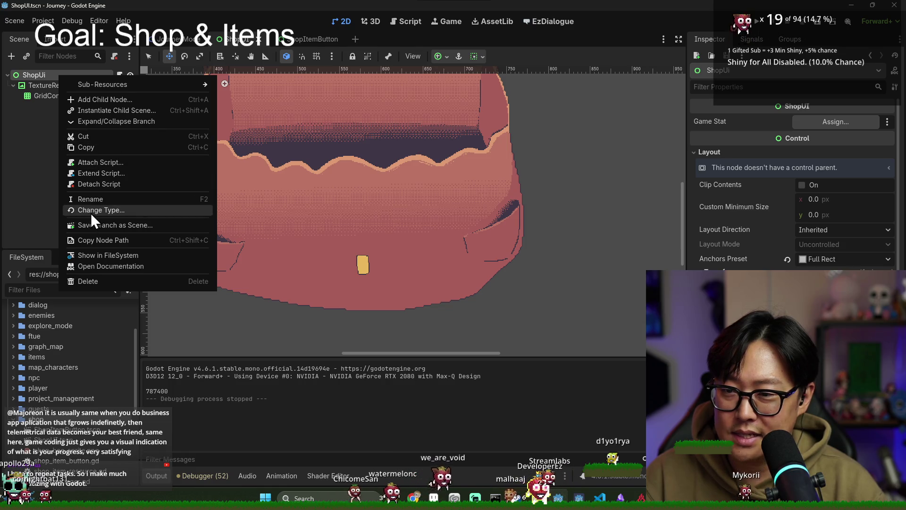
click(125, 162)
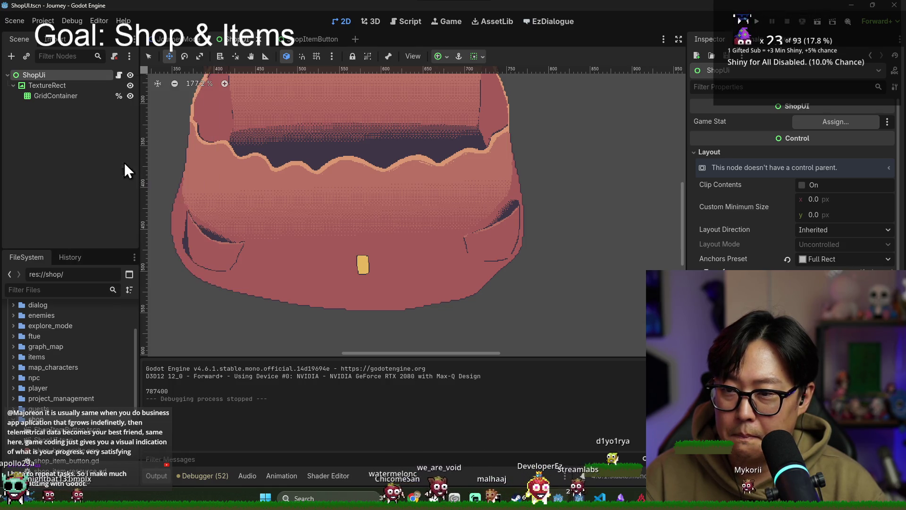
key(Escape)
right_click(76, 74)
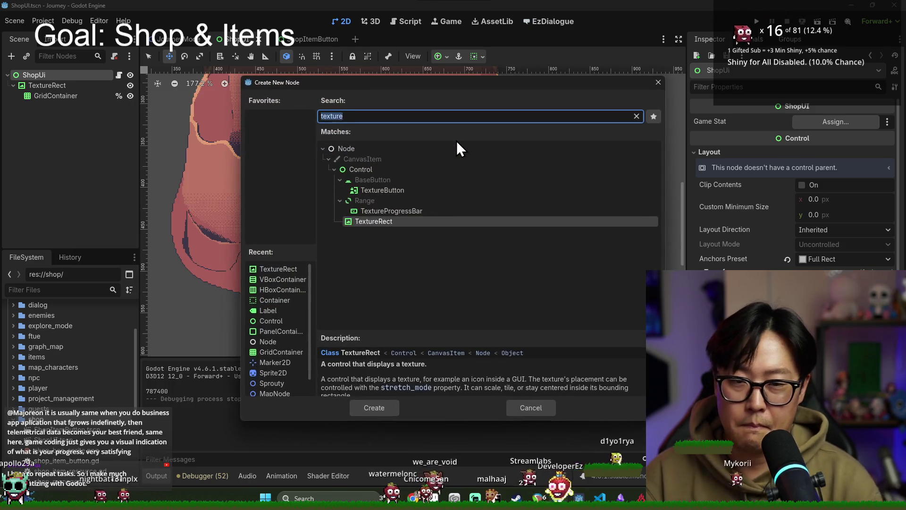
text(butt)
key(Return)
- Label the new button Exit Shop and move it below GridContainer in the scene tree
click(777, 158)
text(Exit Shop)
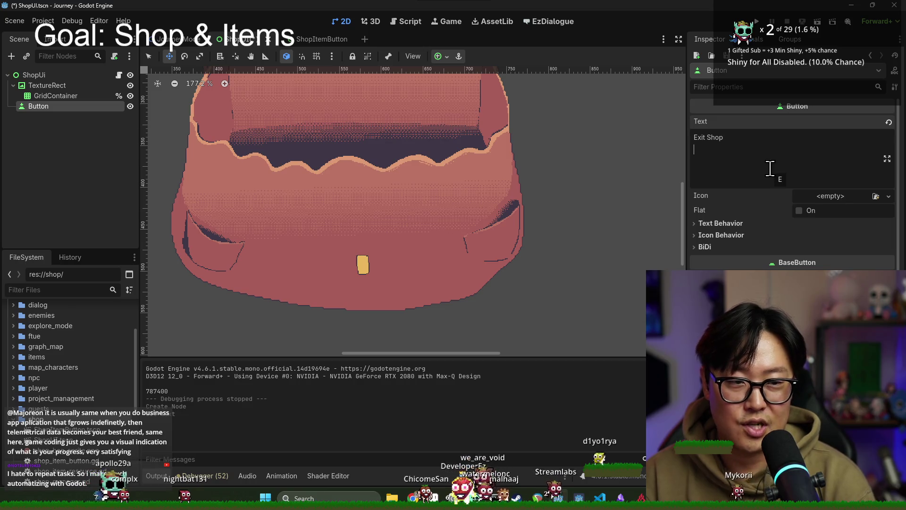
scroll(405, 200, down, 7)
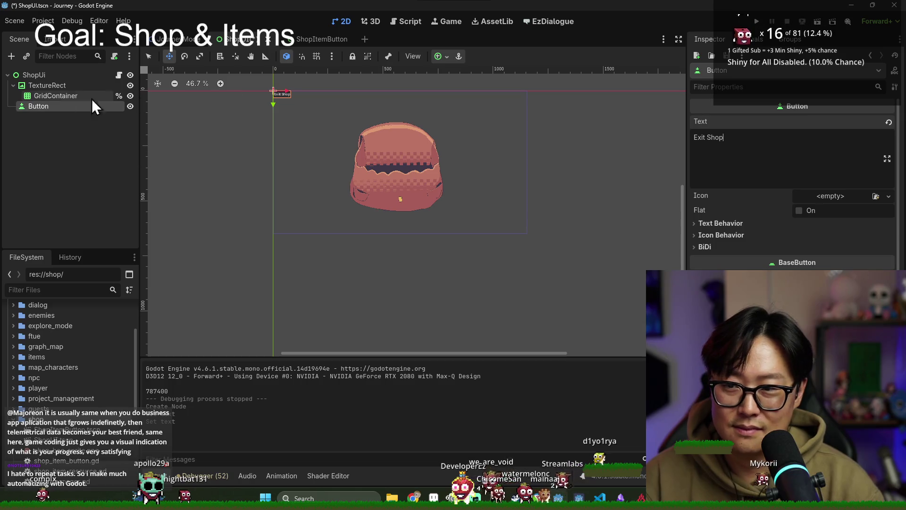
mouse_move(50, 106)
mouse_down()
mouse_move(53, 90)
mouse_move(50, 110)
mouse_move(47, 91)
mouse_move(58, 110)
mouse_up()
click(50, 86)
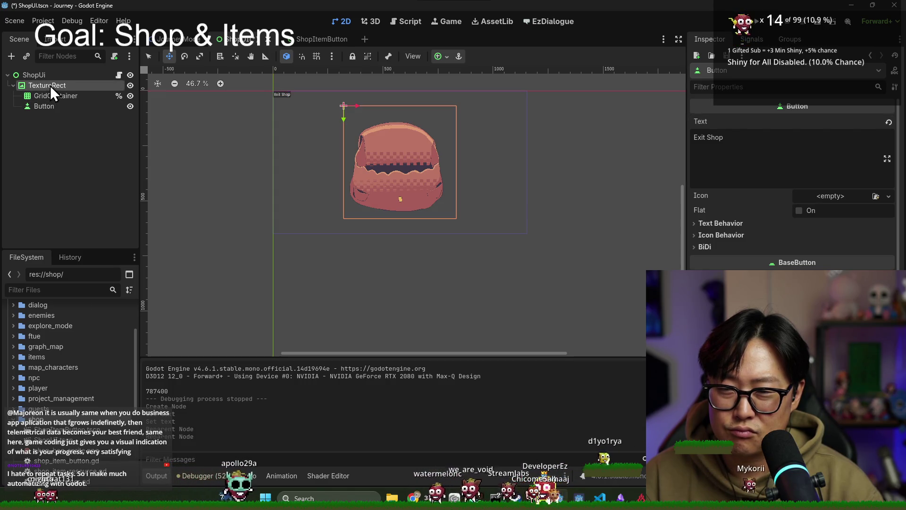
- Change the Button's Text property to Done
click(57, 108)
scroll(824, 252, down, 5)
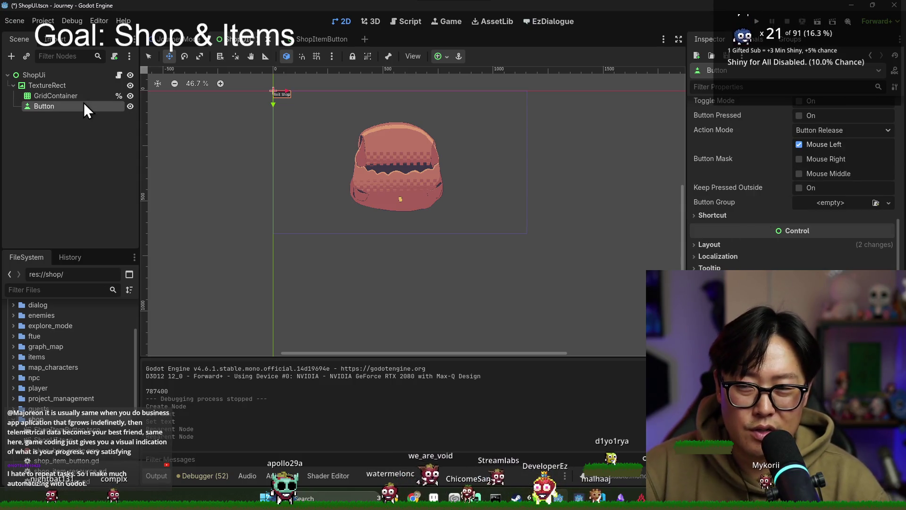
scroll(789, 236, up, 5)
click(748, 163)
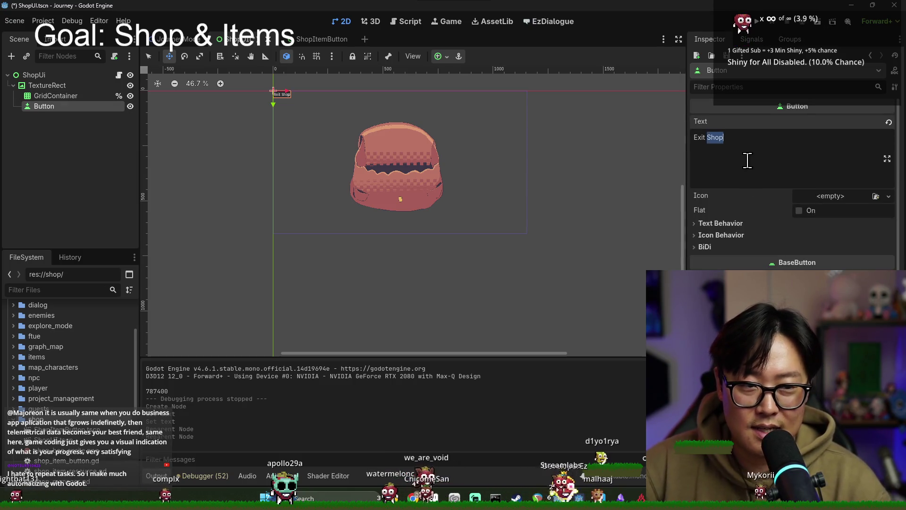
key(BackSpace)
key(BackSpace)
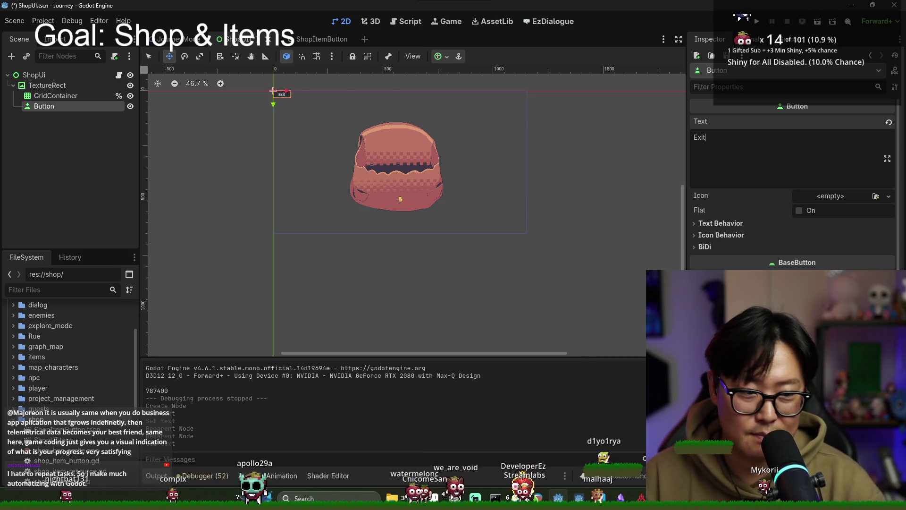
text(Close)
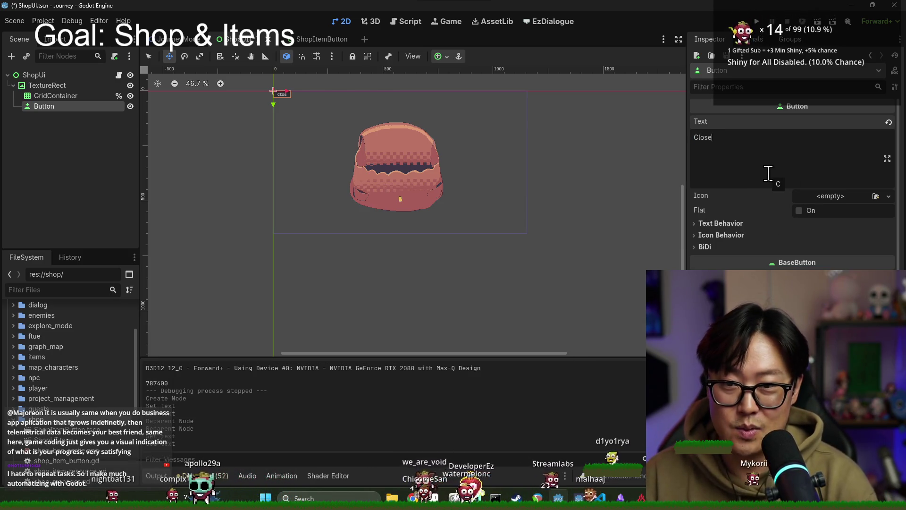
double_click(758, 158)
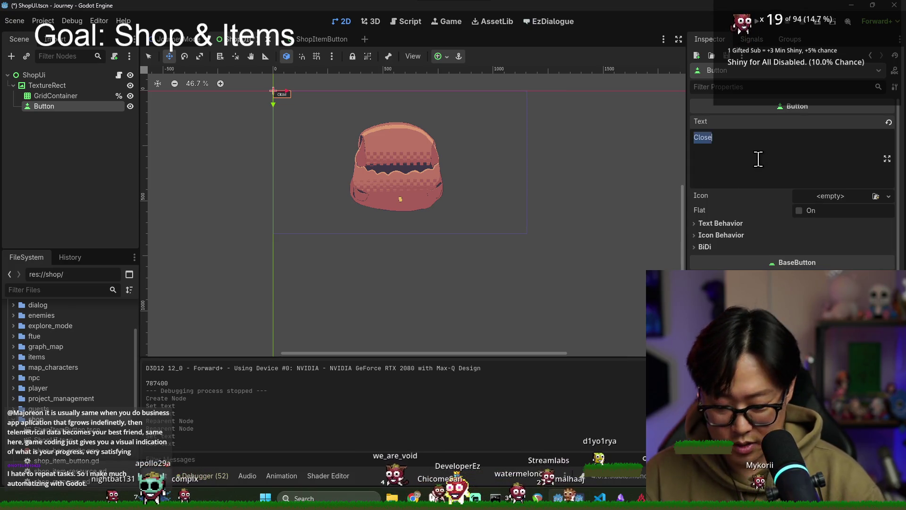
text(done)
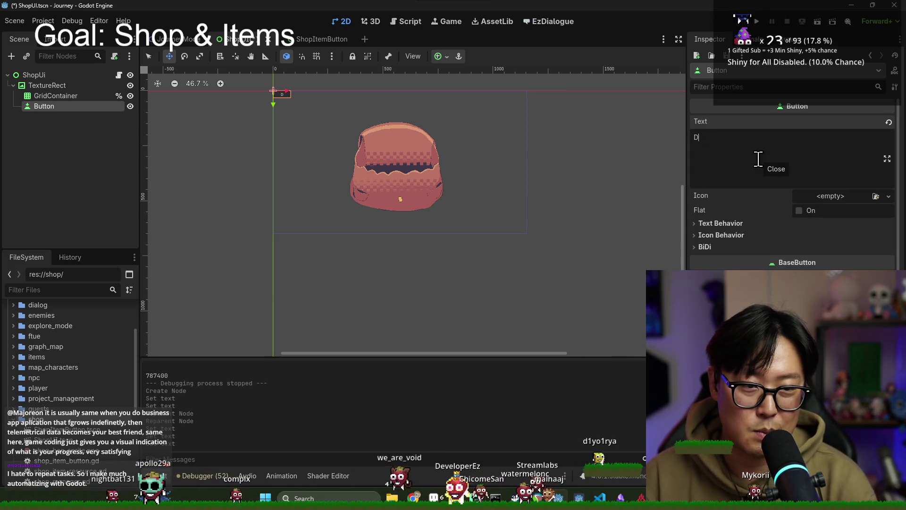
- Drag the Done button to the bag's lower edge and save the ShopUi scene
scroll(884, 204, down, 5)
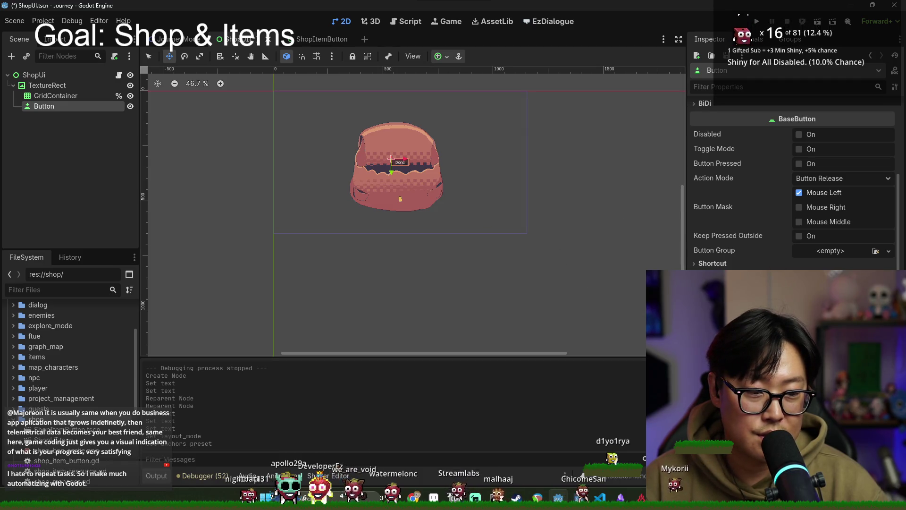
mouse_move(391, 158)
mouse_down()
mouse_move(391, 233)
mouse_move(407, 241)
mouse_move(393, 208)
mouse_up()
scroll(399, 236, up, 5)
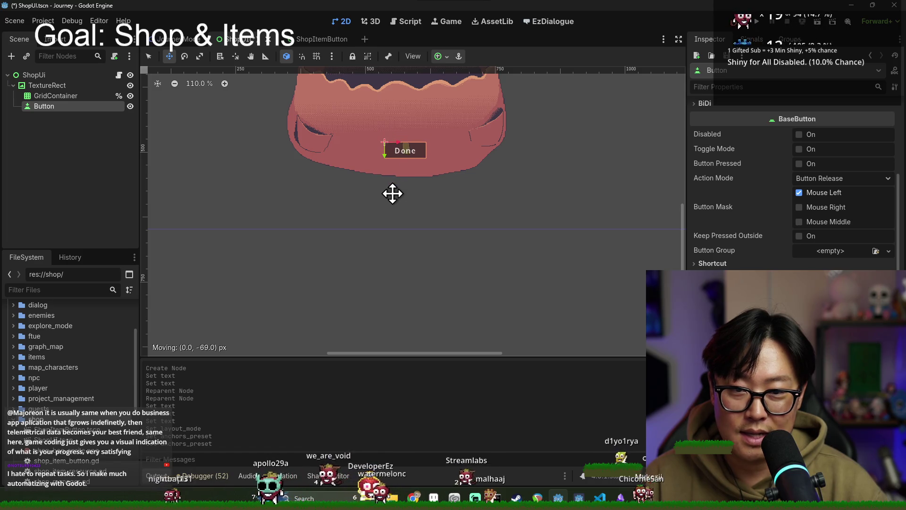
key(ctrl+s)
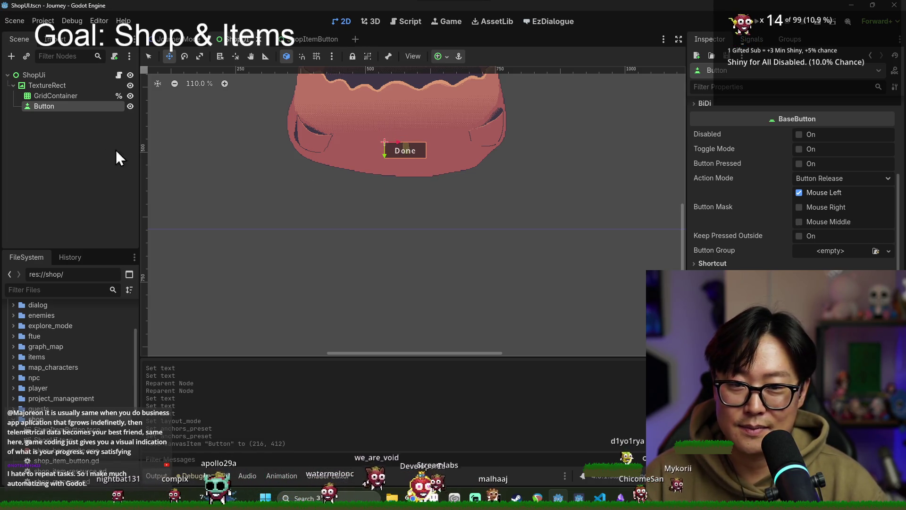
scroll(406, 159, up, 3)
scroll(337, 163, down, 4)
key(ctrl+s)
click(38, 86)
click(47, 106)
scroll(815, 206, up, 5)
key(ctrl+s)
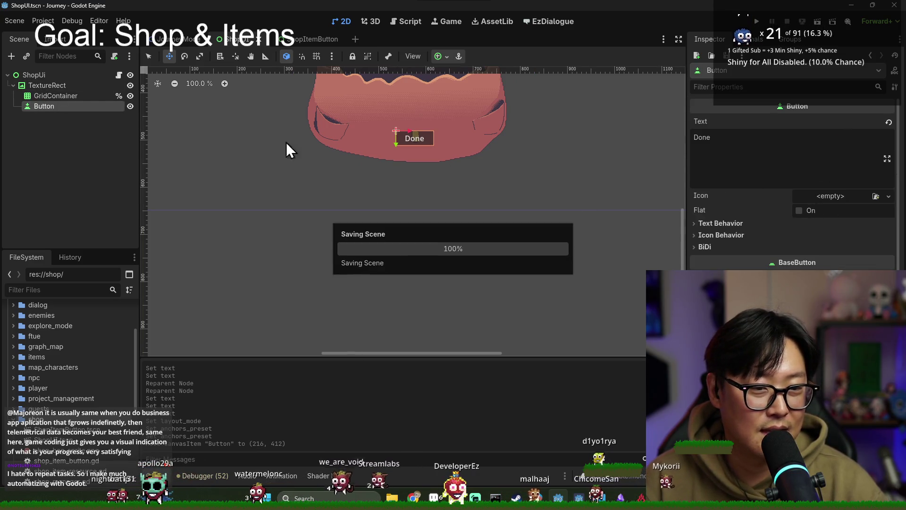
click(750, 39)
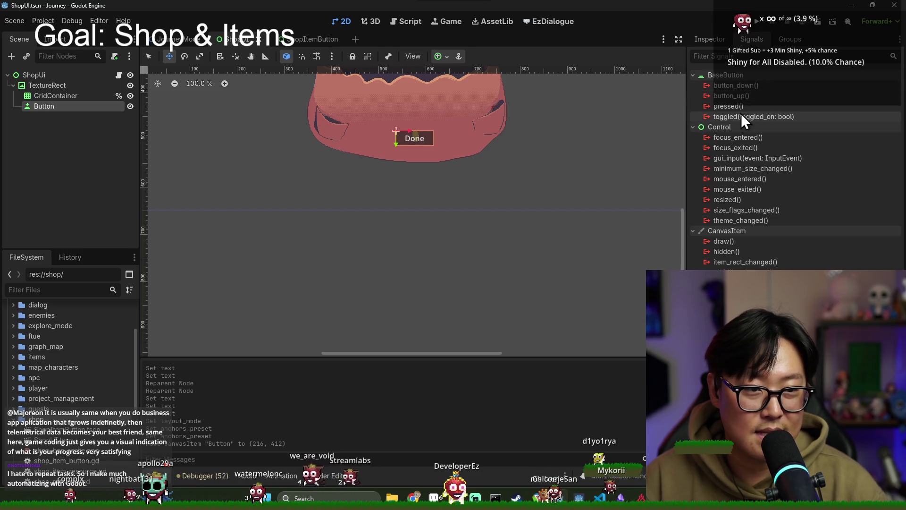
- Connect the button's pressed signal to a new handler and declare signal close_requested in shop_ui.gd
double_click(729, 106)
key(Return)
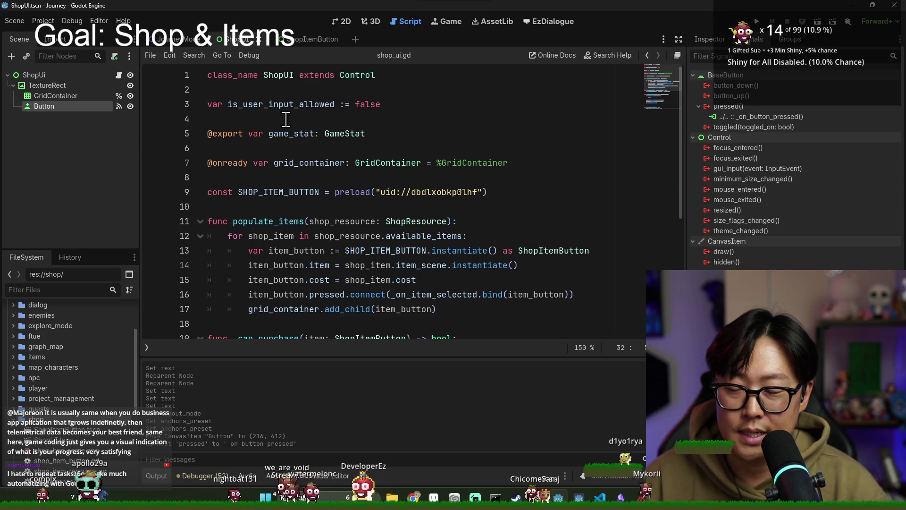
click(425, 89)
click(264, 148)
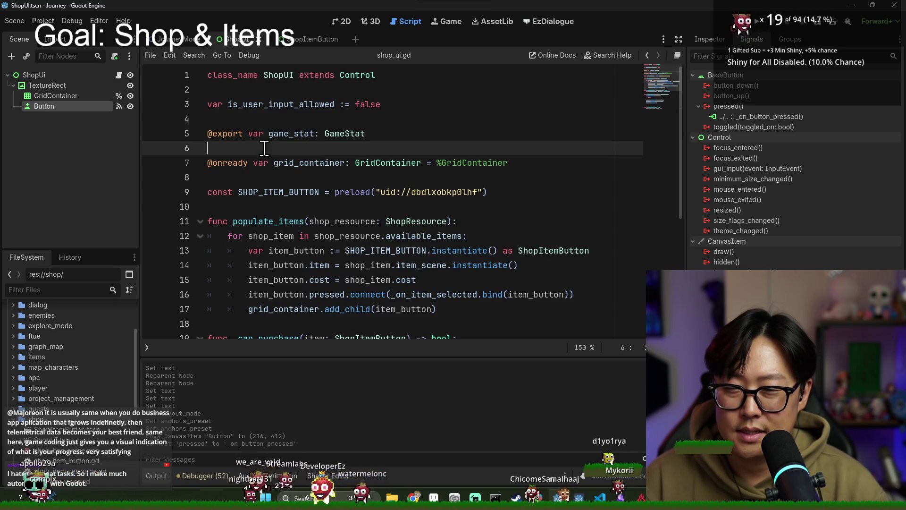
click(267, 88)
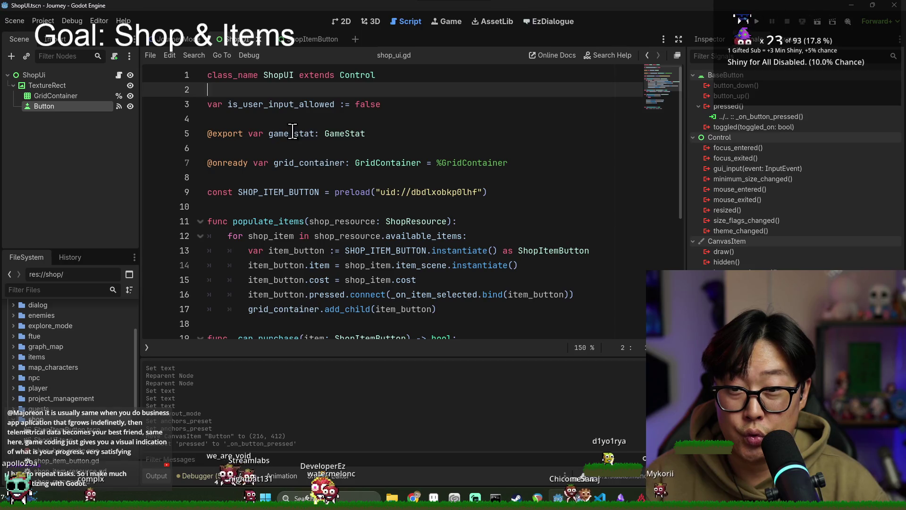
key(Return)
text(s)
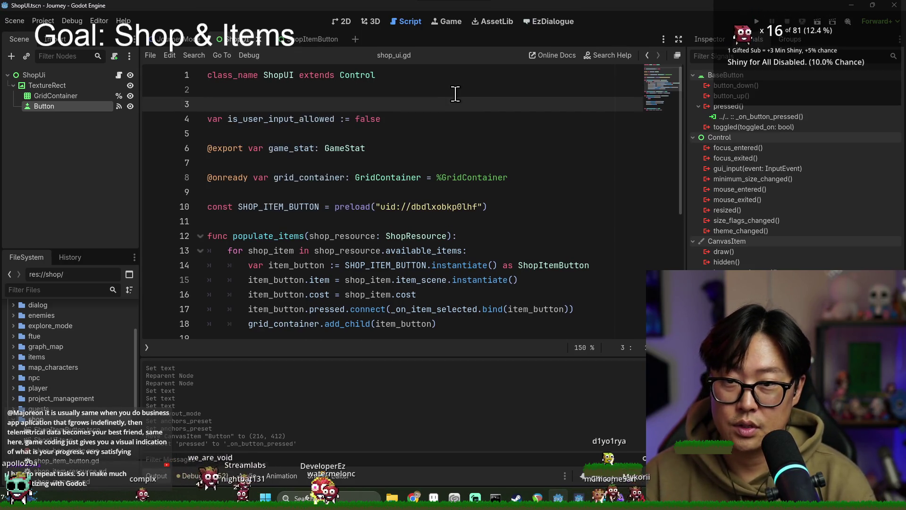
click(290, 90)
key(Return)
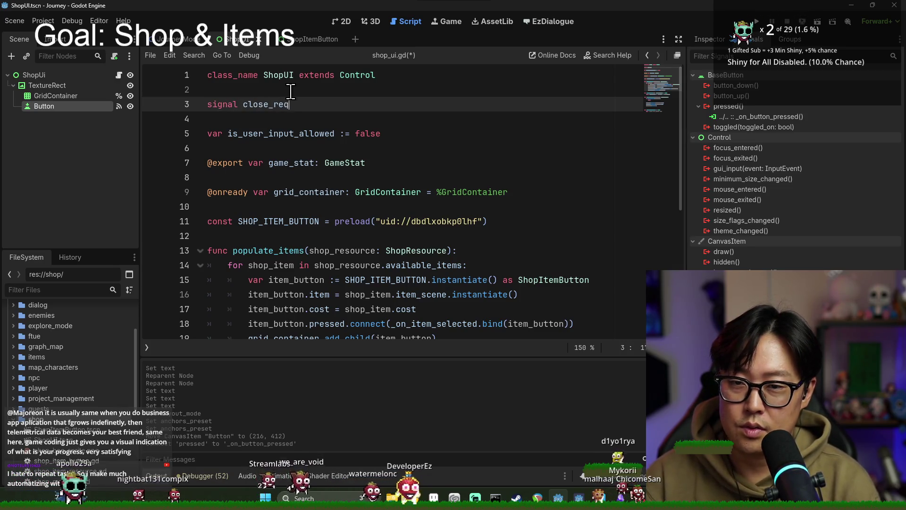
text(ested()
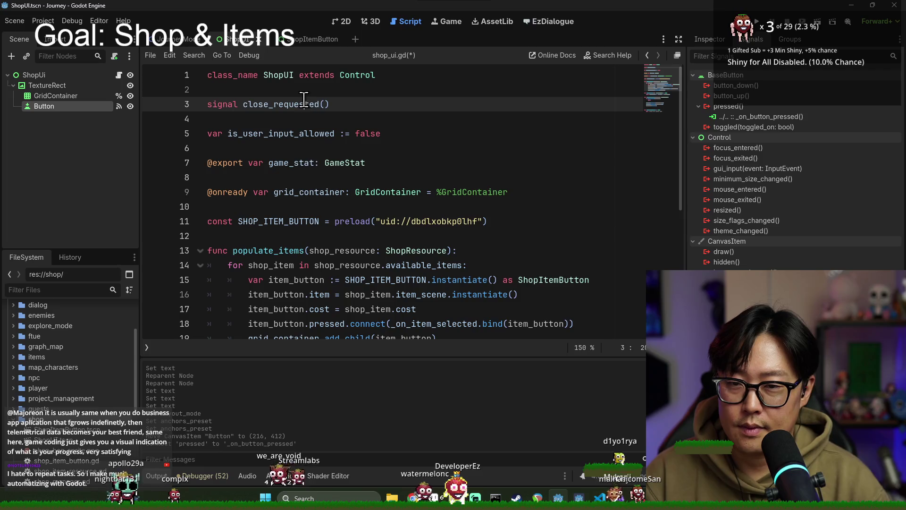
- Replace pass in _on_button_pressed with close_requested.emit() and save the script
scroll(279, 299, down, 5)
click(411, 296)
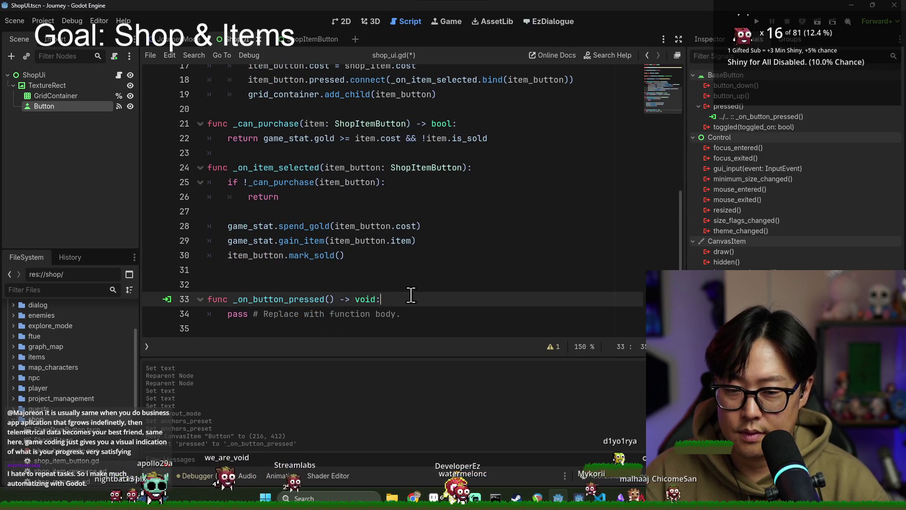
key(Return)
text(close_requested.)
triple_click(411, 326)
key(BackSpace)
key(ctrl+s)
- Remove the extra blank line before the handler, save, and save the JourneyMode scene
click(254, 298)
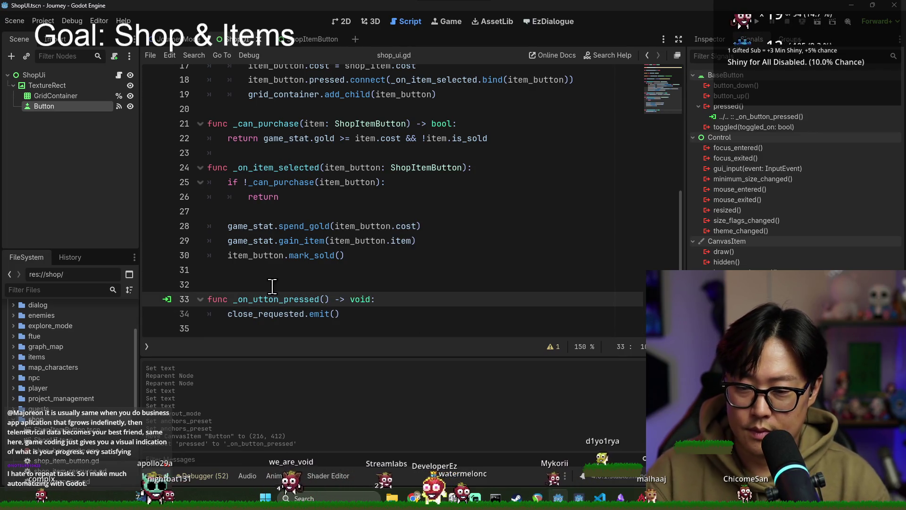
click(264, 284)
key(Delete)
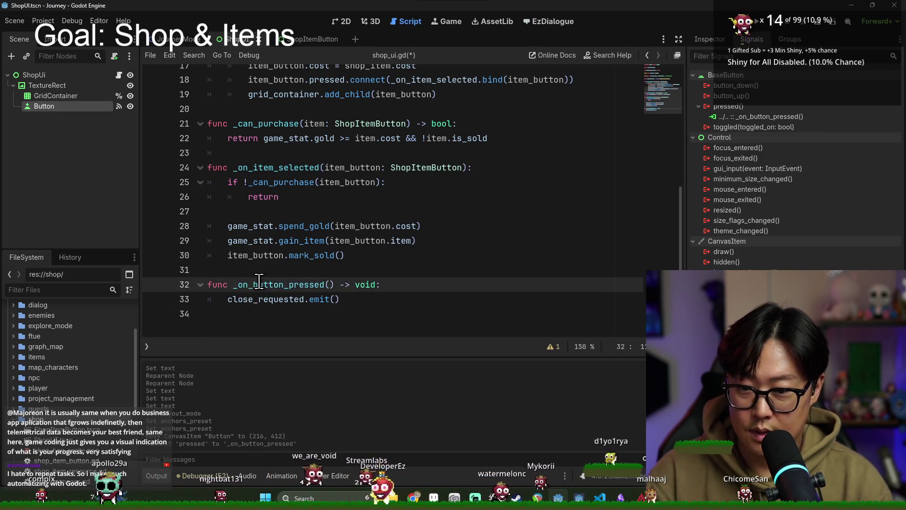
click(306, 240)
key(ctrl+s)
click(177, 39)
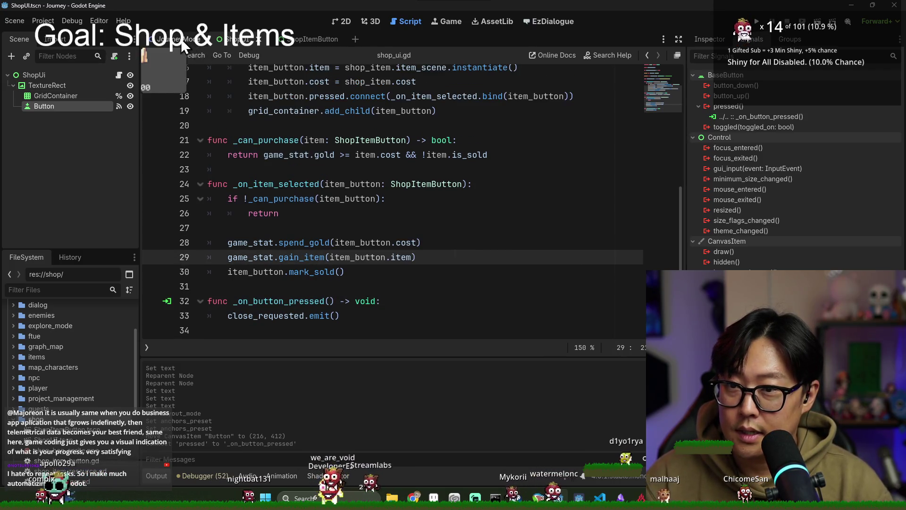
key(ctrl+s)
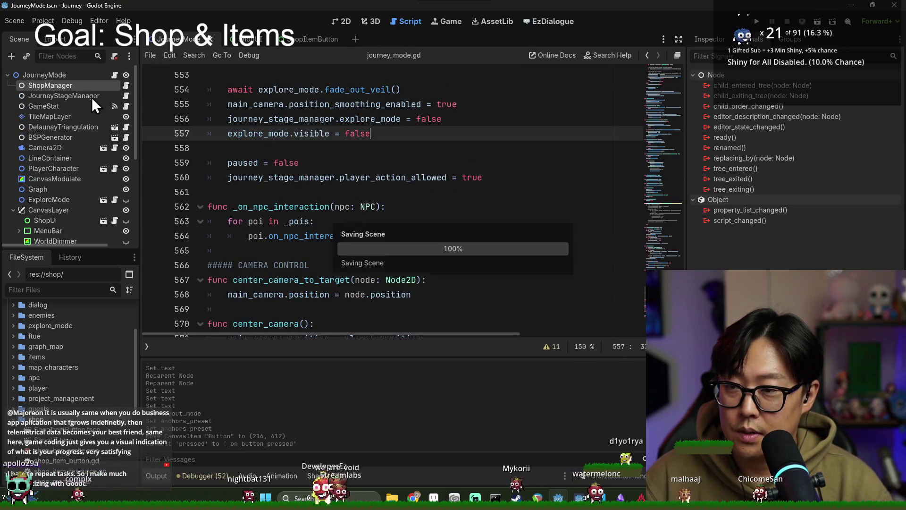
- Open shop_manager.gd and review its open_shop and close_shop functions
click(126, 85)
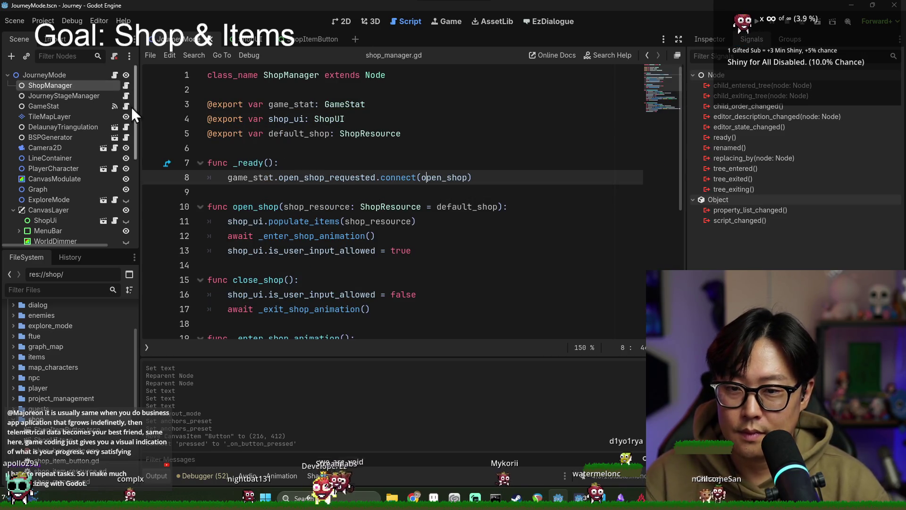
scroll(265, 189, down, 2)
double_click(257, 119)
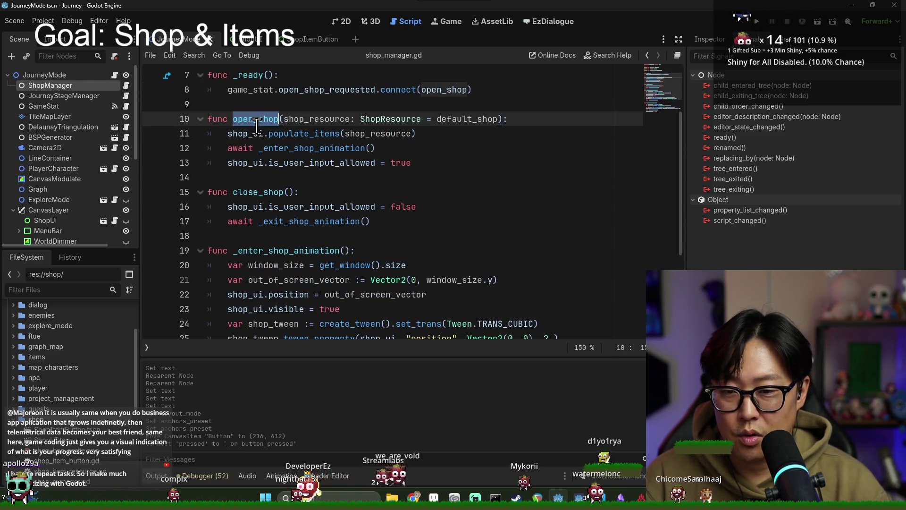
click(261, 192)
double_click(262, 192)
click(275, 195)
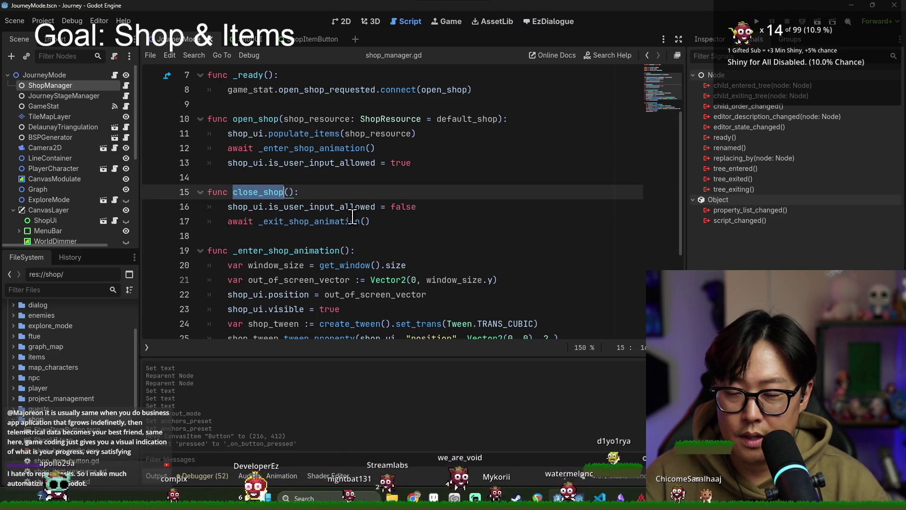
scroll(352, 217, up, 2)
key(ctrl+s)
- Add shop_ui.close_requested.connect(close_shop) inside _ready
click(520, 182)
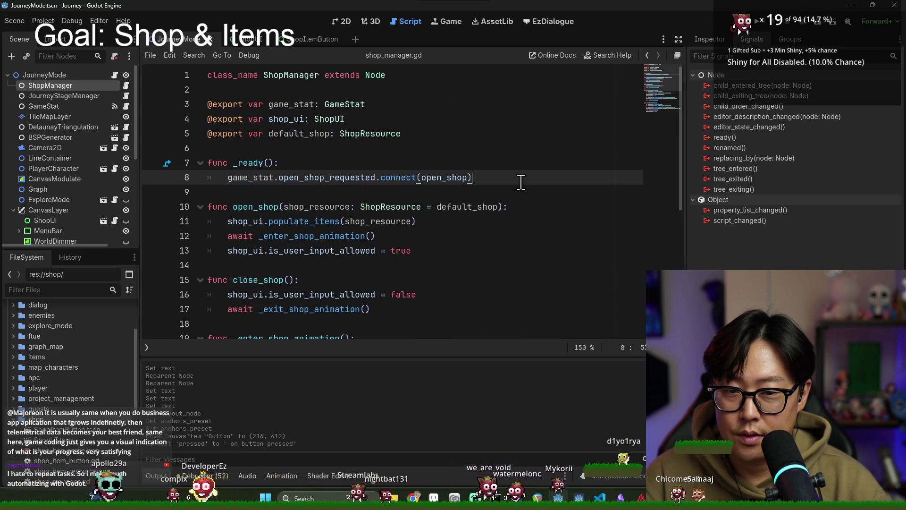
key(Return)
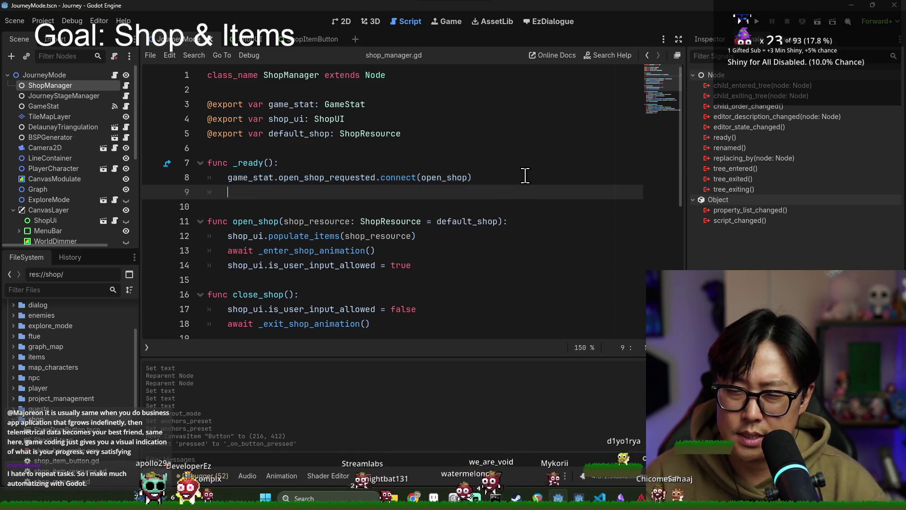
key(BackSpace)
key(BackSpace)
key(BackSpace)
text(hop_ui.)
key(Return)
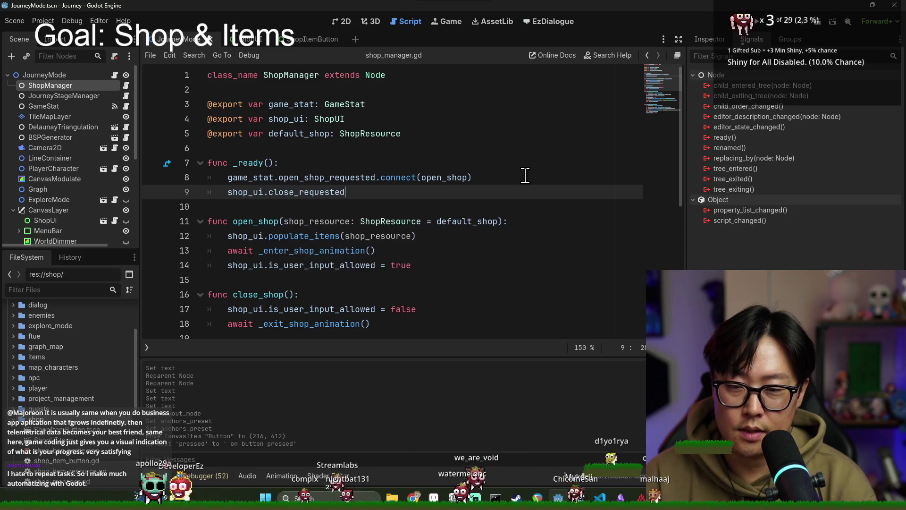
text(.conne)
key(Return)
scroll(278, 245, down, 1)
double_click(273, 251)
key(ctrl+c)
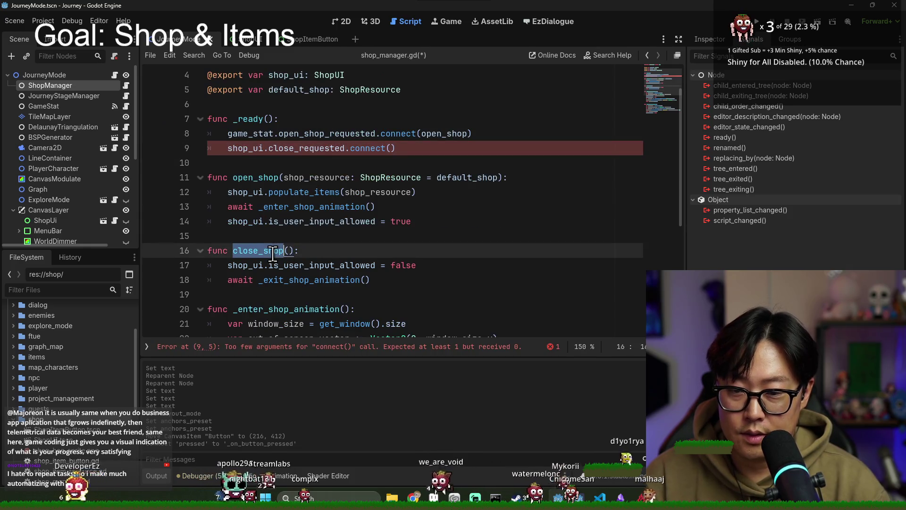
click(277, 252)
click(396, 148)
key(ctrl+v)
click(301, 250)
- Inspect is_user_input_allowed and the shop enter and exit animation code, then run the project
double_click(303, 262)
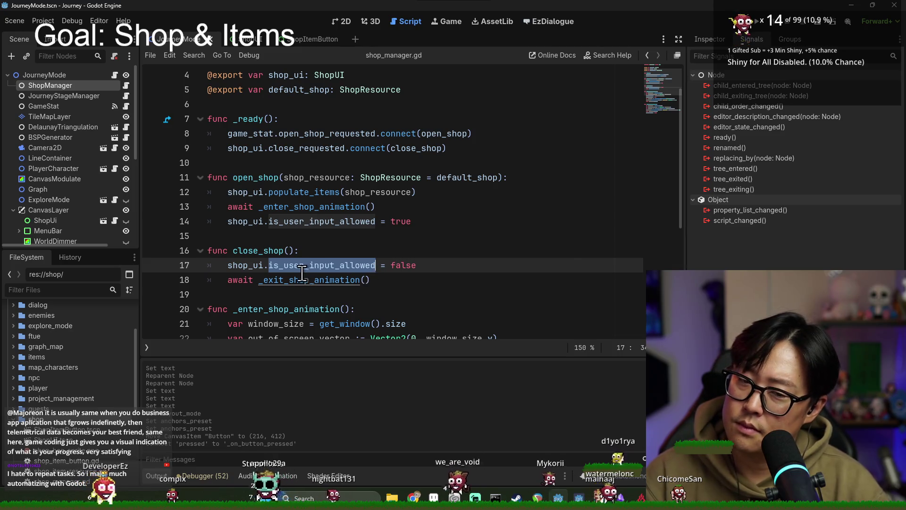
mouse_move(360, 270)
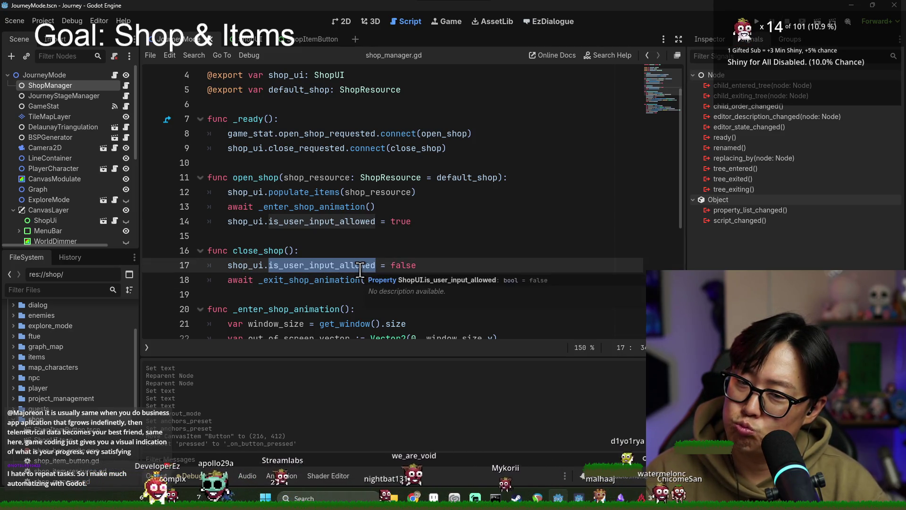
scroll(354, 265, down, 3)
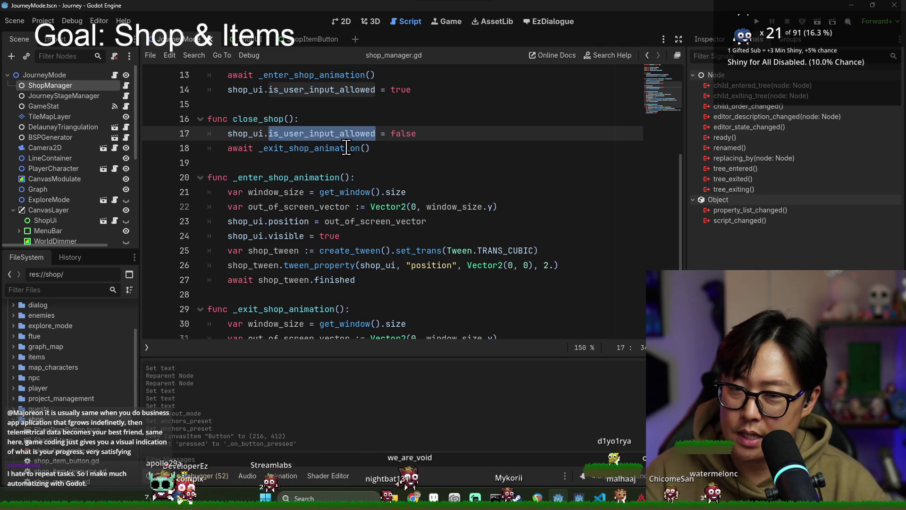
double_click(273, 177)
scroll(326, 227, down, 2)
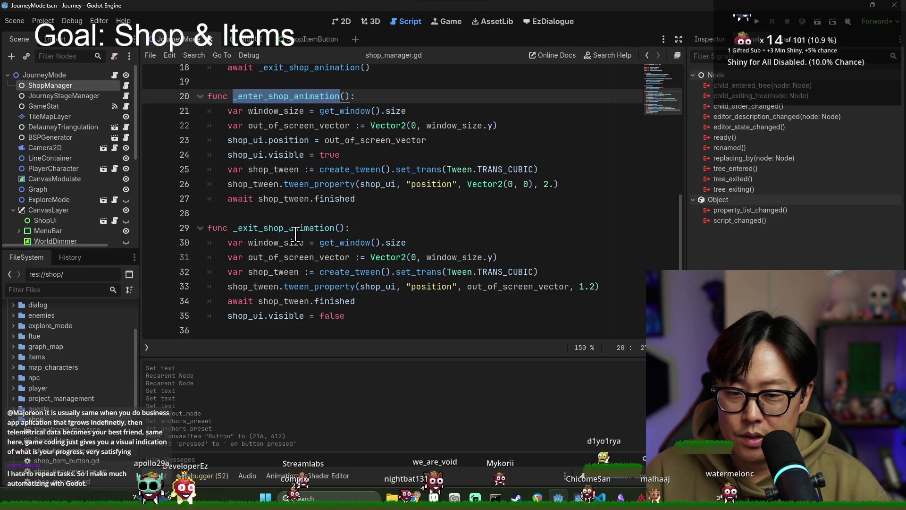
click(265, 316)
double_click(246, 316)
click(334, 228)
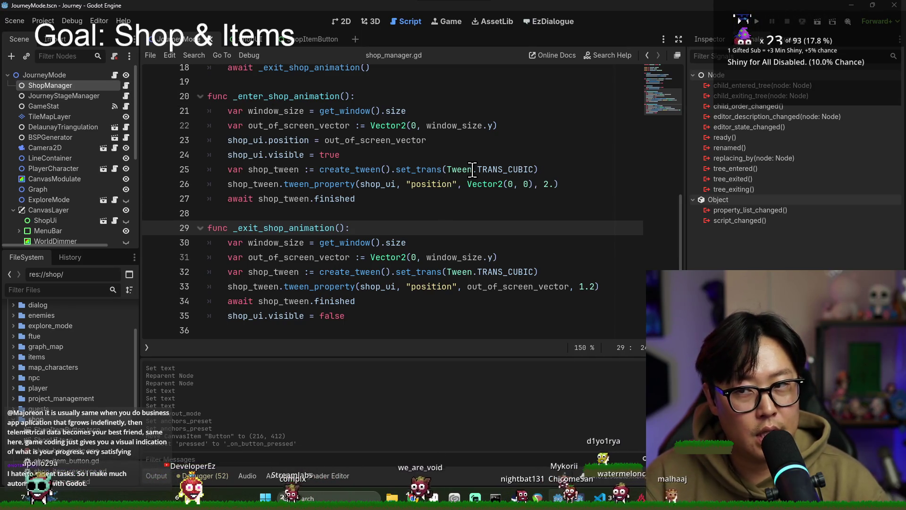
click(758, 24)
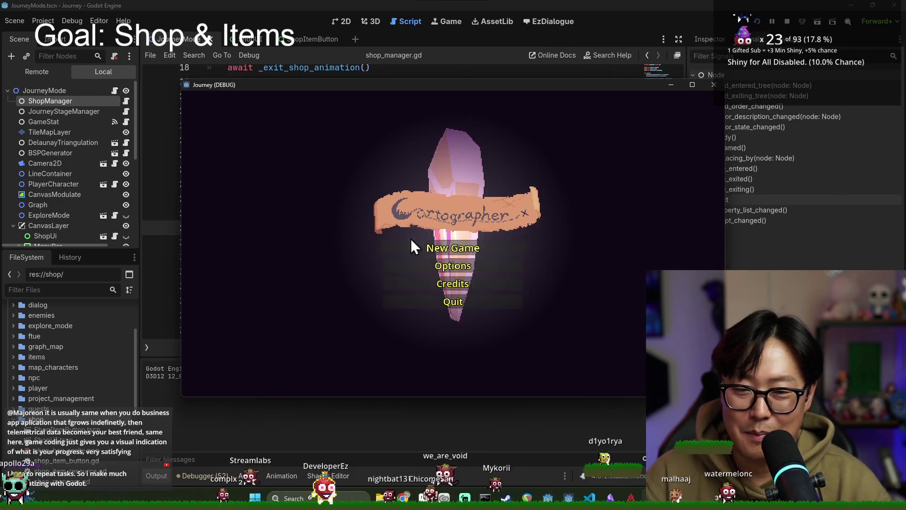
click(463, 249)
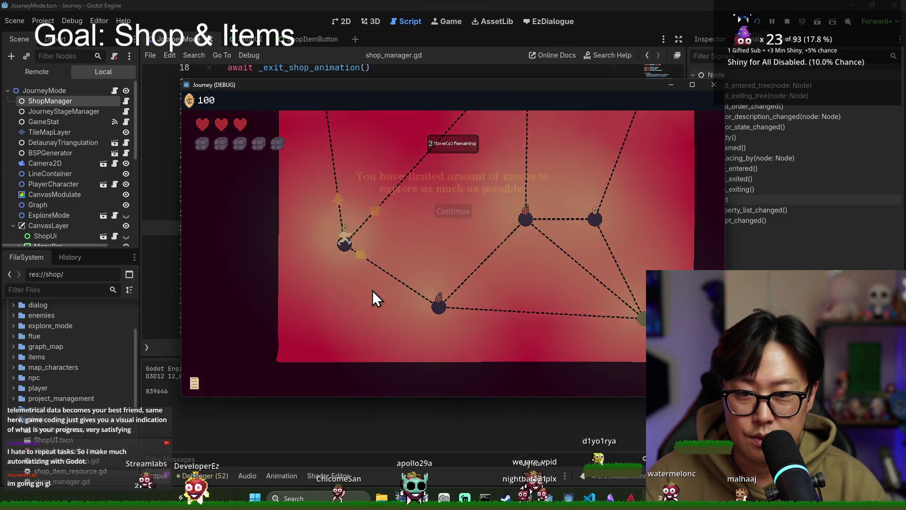
click(453, 207)
click(440, 306)
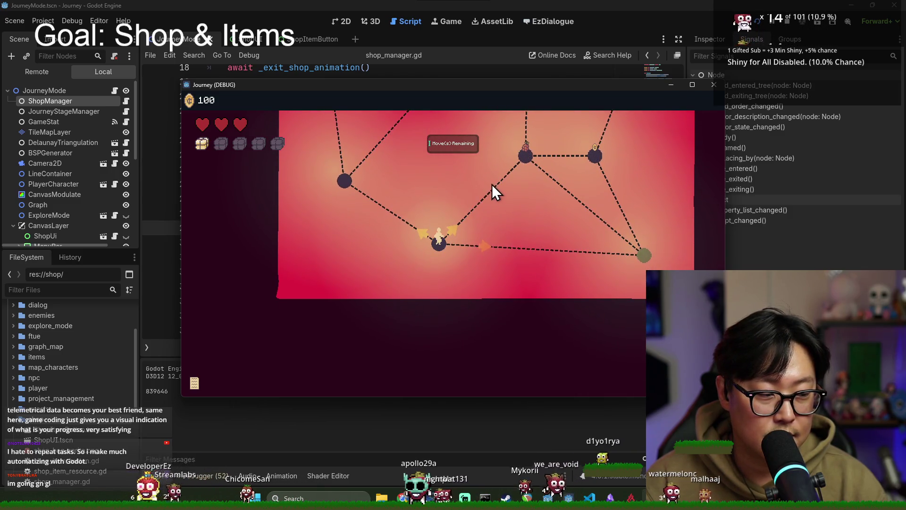
click(492, 185)
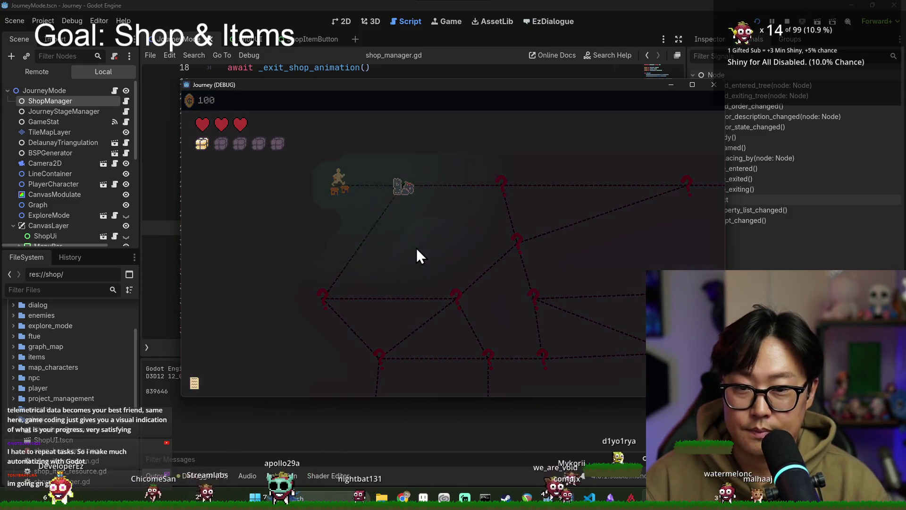
click(451, 293)
click(457, 294)
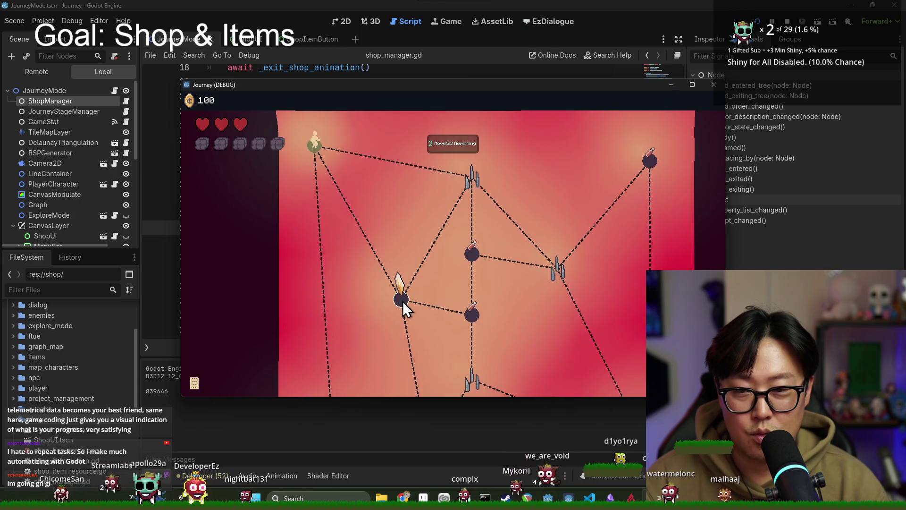
click(402, 300)
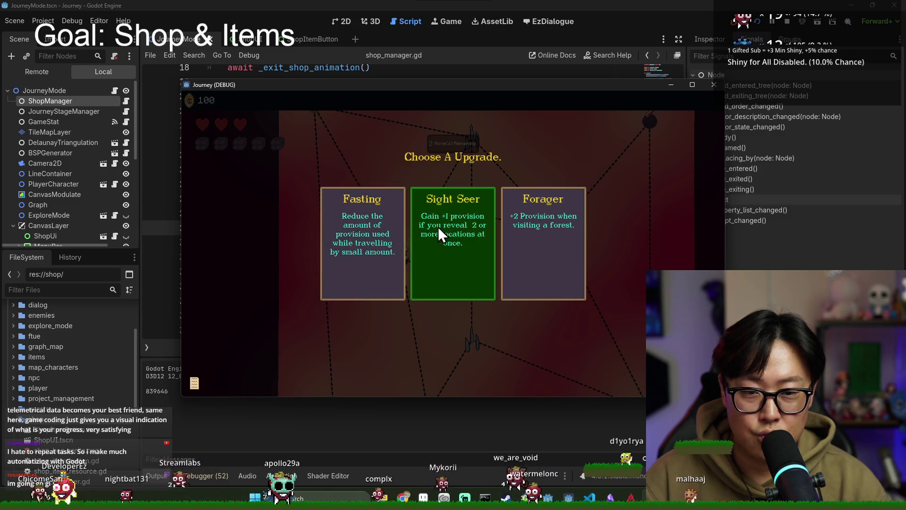
click(543, 228)
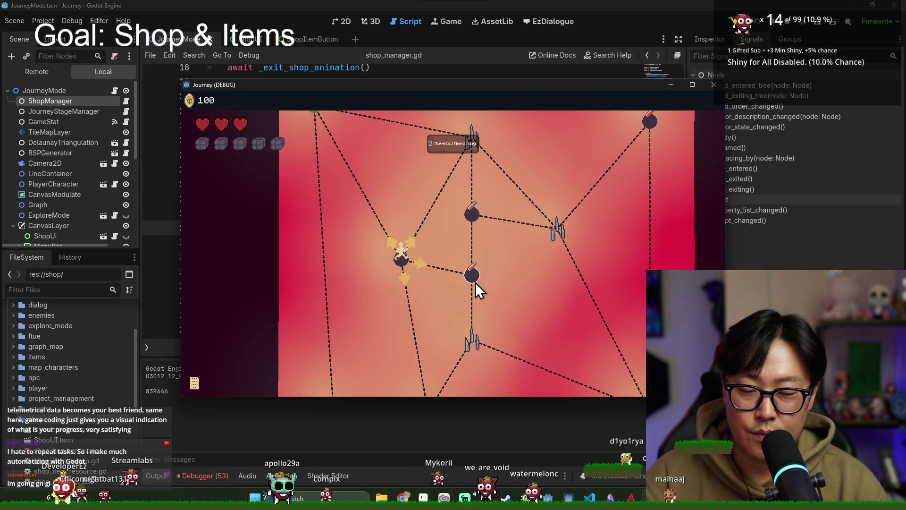
click(472, 218)
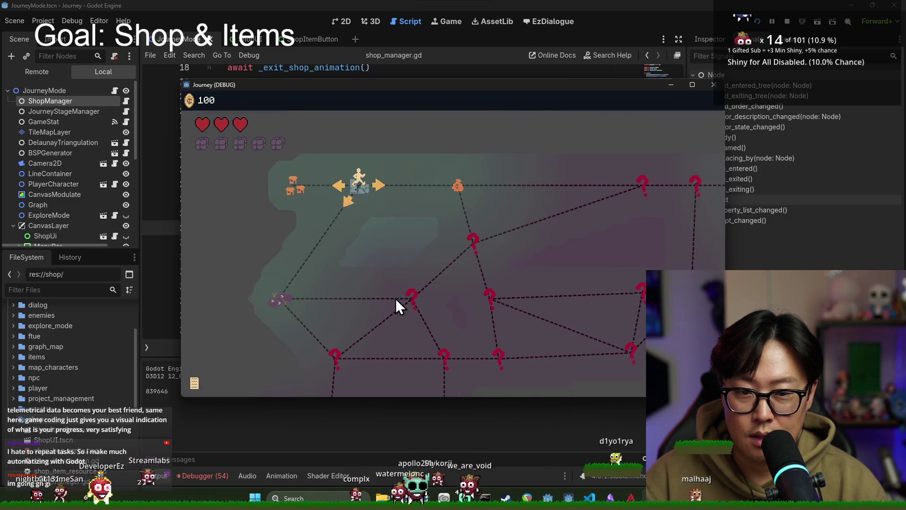
click(423, 185)
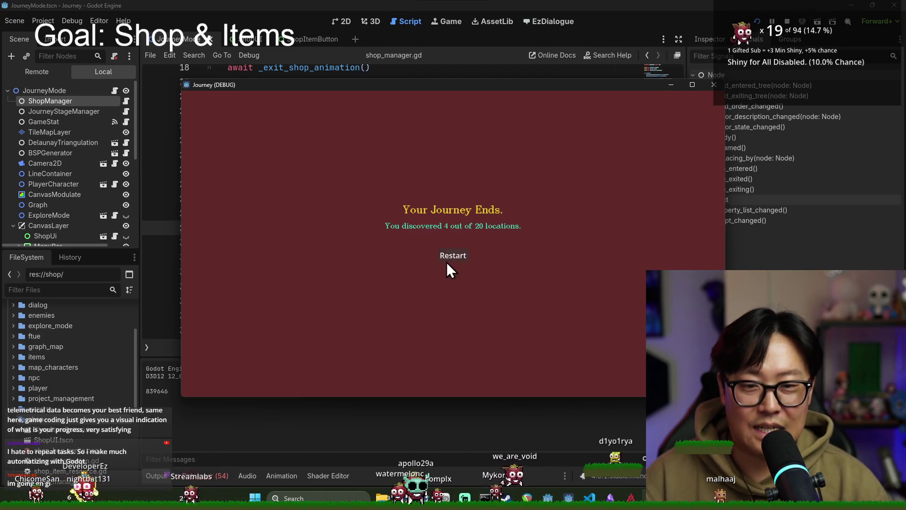
click(447, 263)
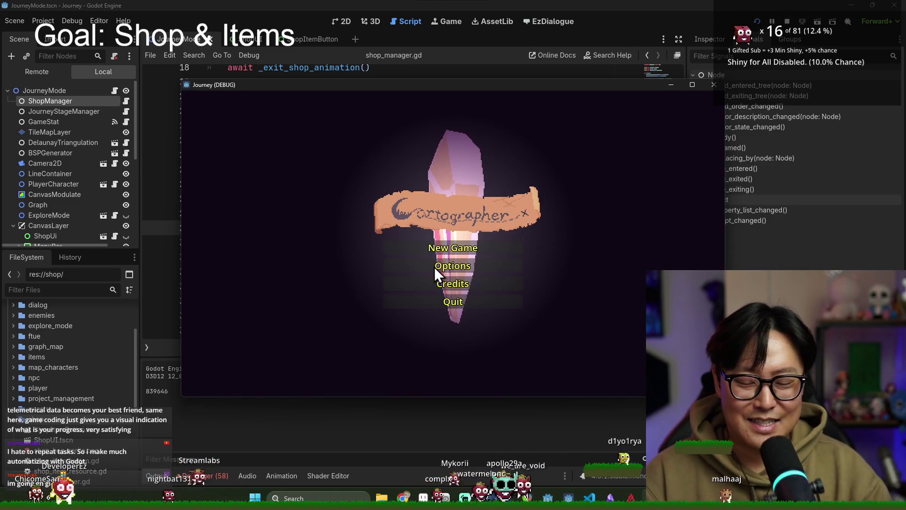
click(445, 254)
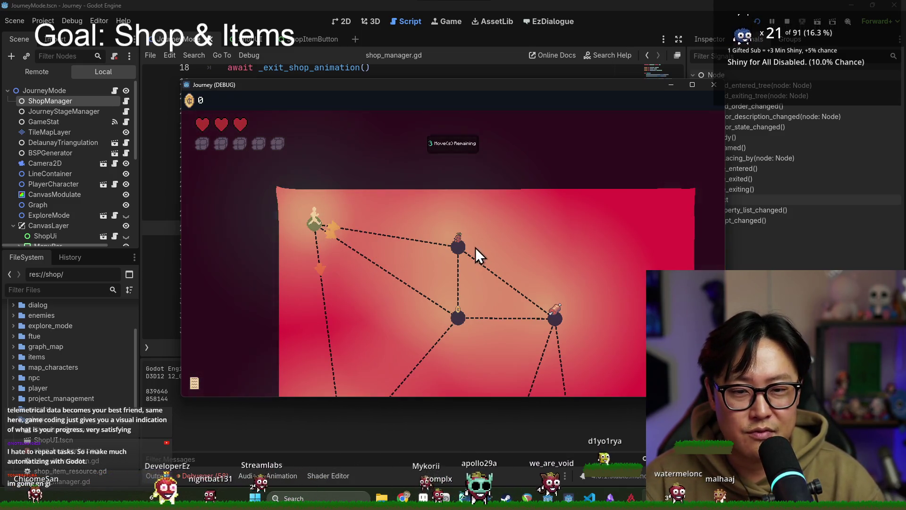
- Travel across map nodes until moves run out, discovering 7 of 20 locations, then restart the game
click(458, 251)
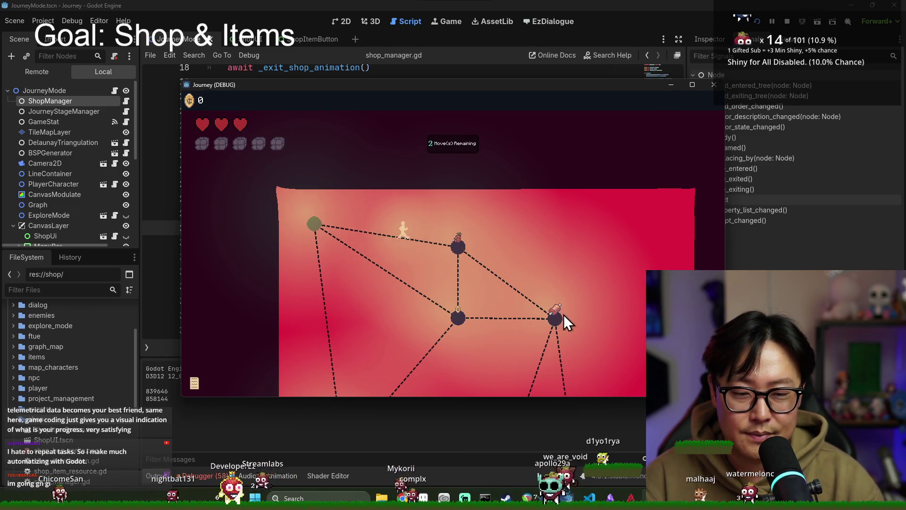
click(551, 324)
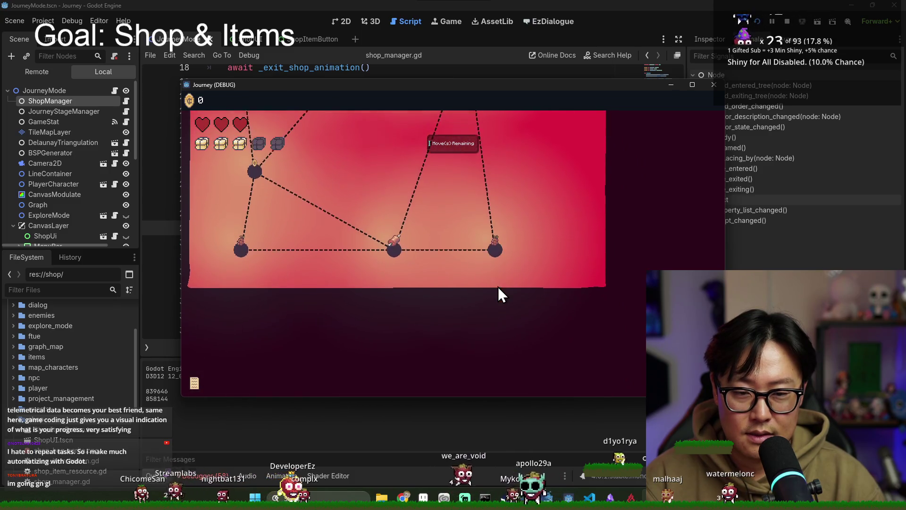
click(392, 298)
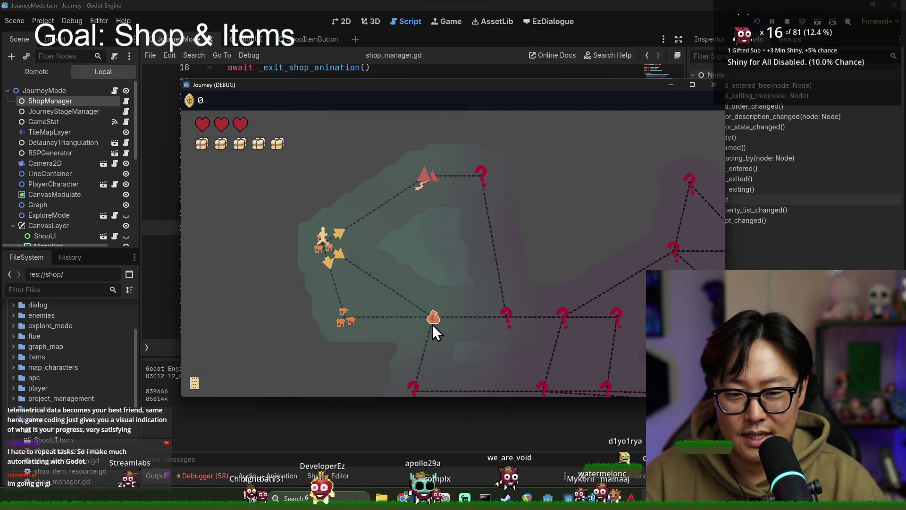
click(432, 324)
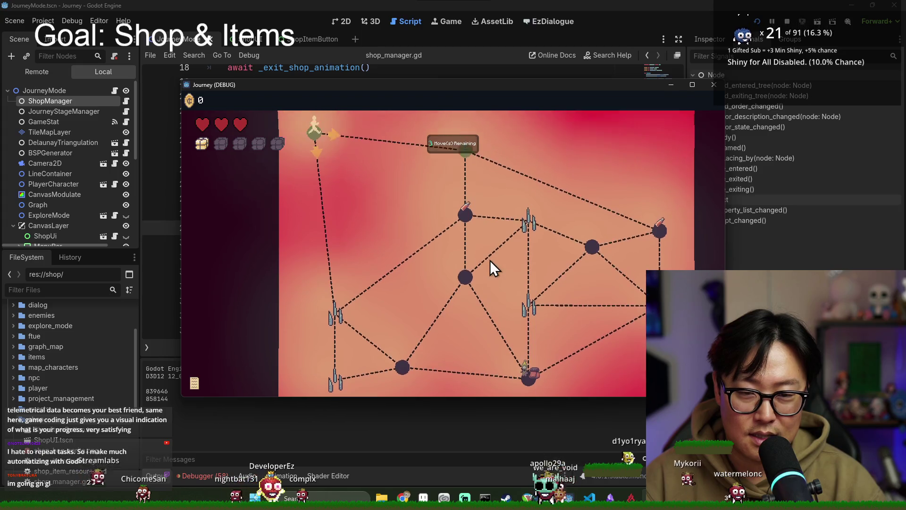
click(469, 184)
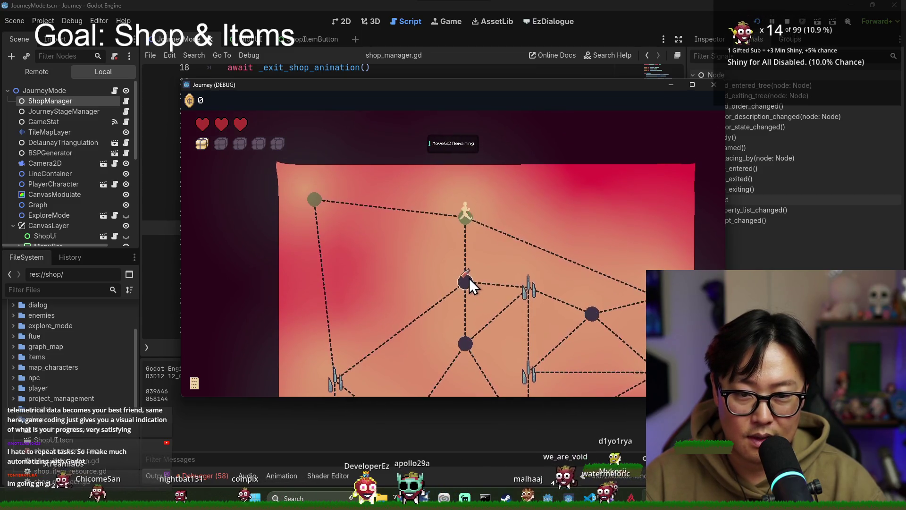
click(470, 301)
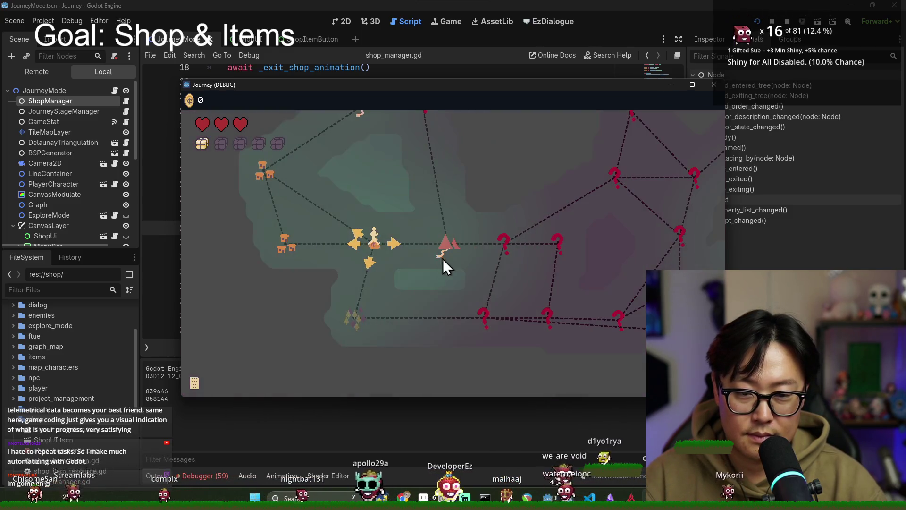
click(359, 323)
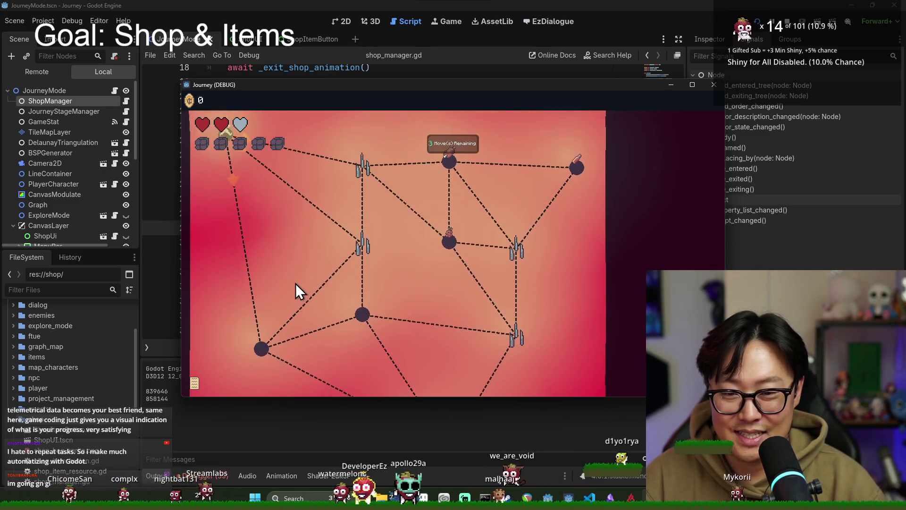
click(364, 177)
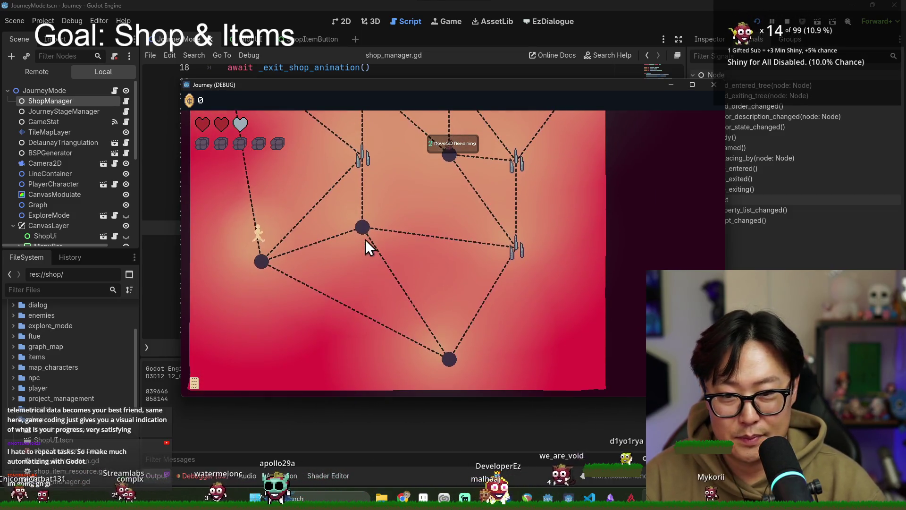
click(361, 229)
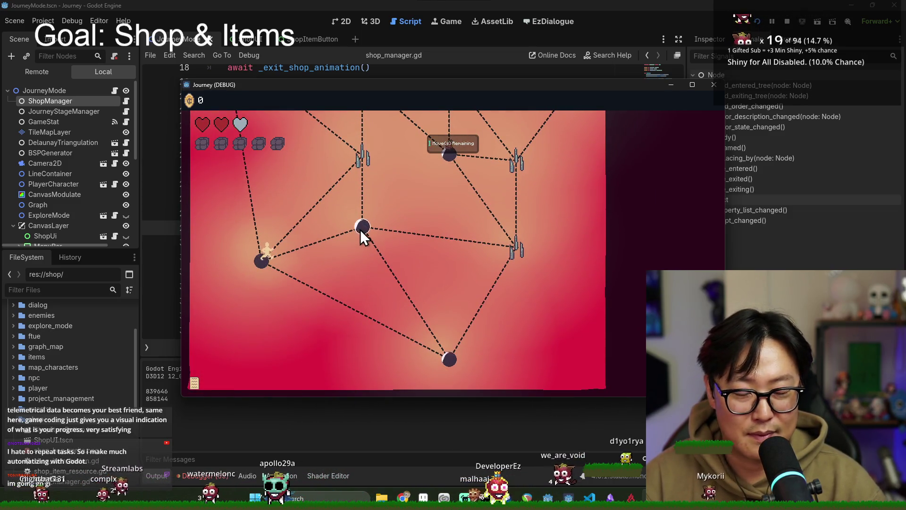
click(450, 357)
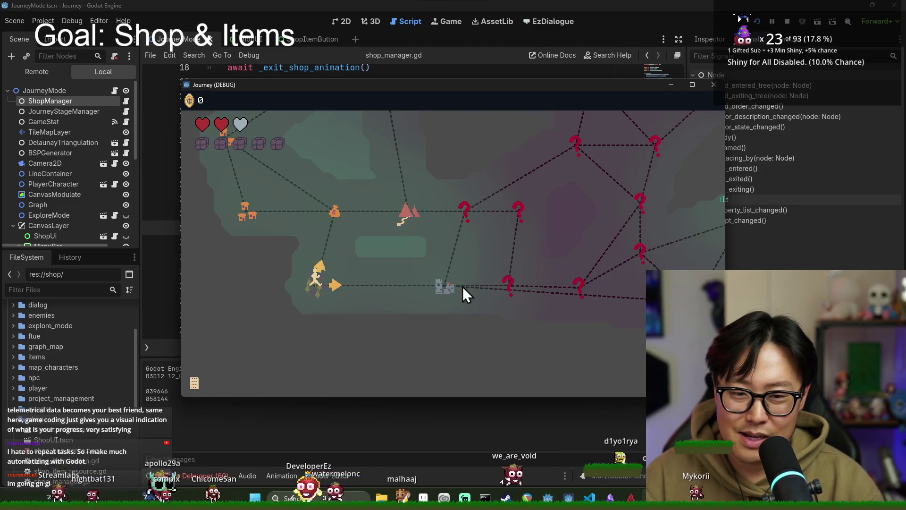
click(337, 219)
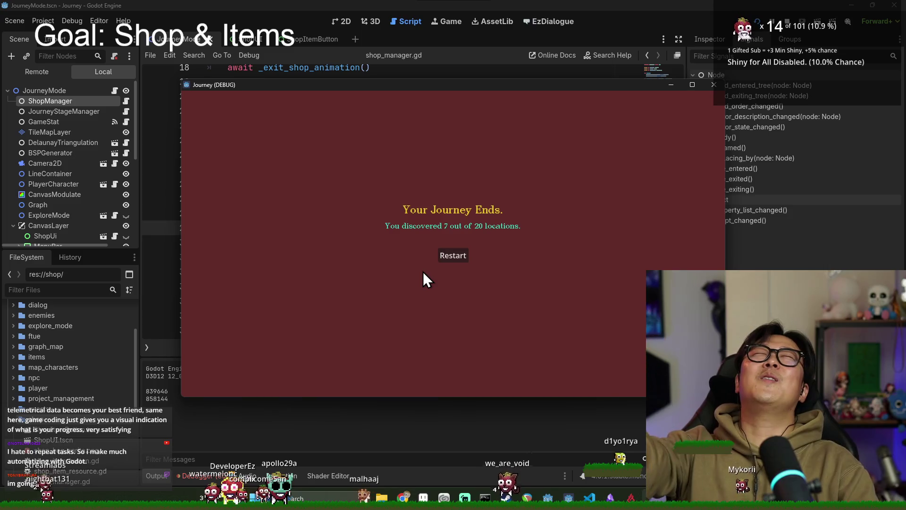
click(444, 255)
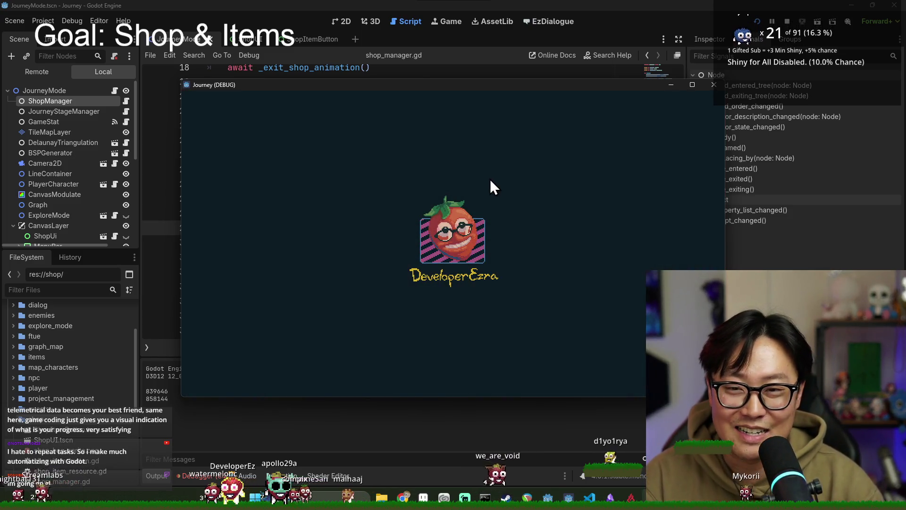
- Stop the debug run and place the cursor on lines 25 and 23 of shop_manager.gd
key(F8)
click(478, 174)
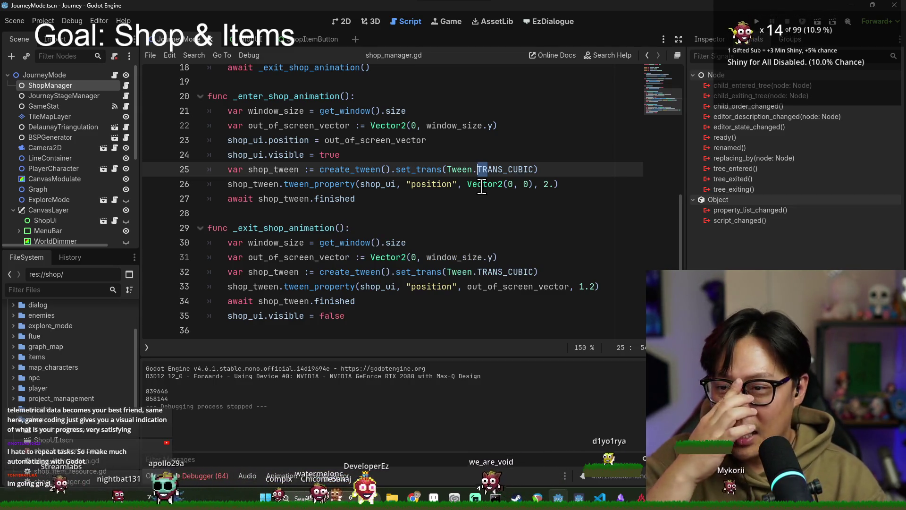
click(399, 138)
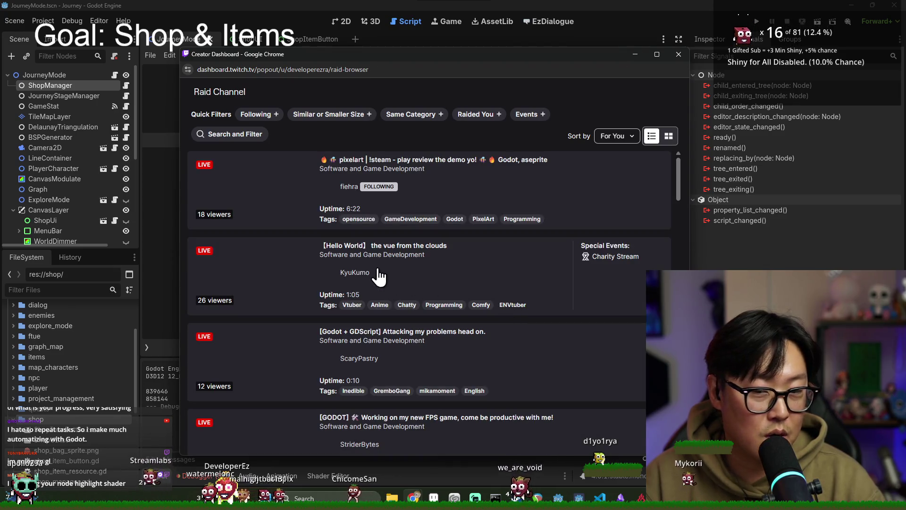
- Apply the Following filter to the raid channel list, then return to the Godot editor
click(265, 116)
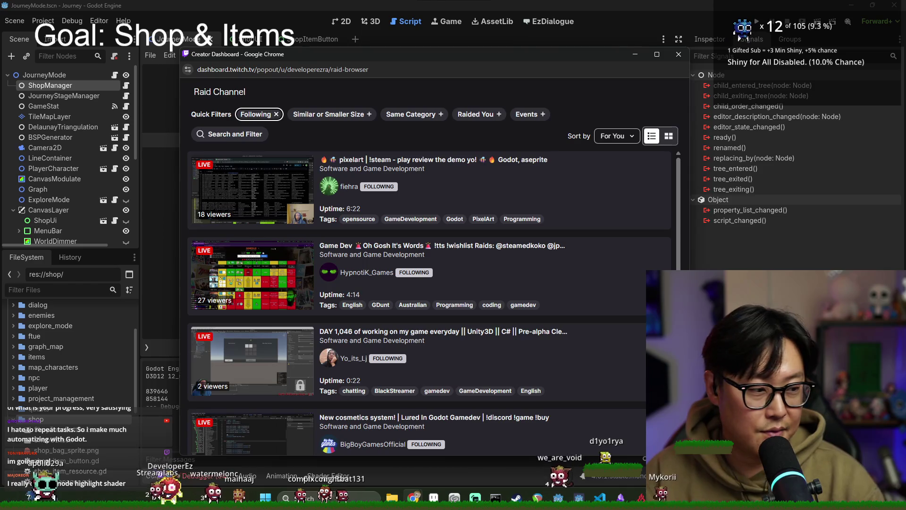
click(739, 38)
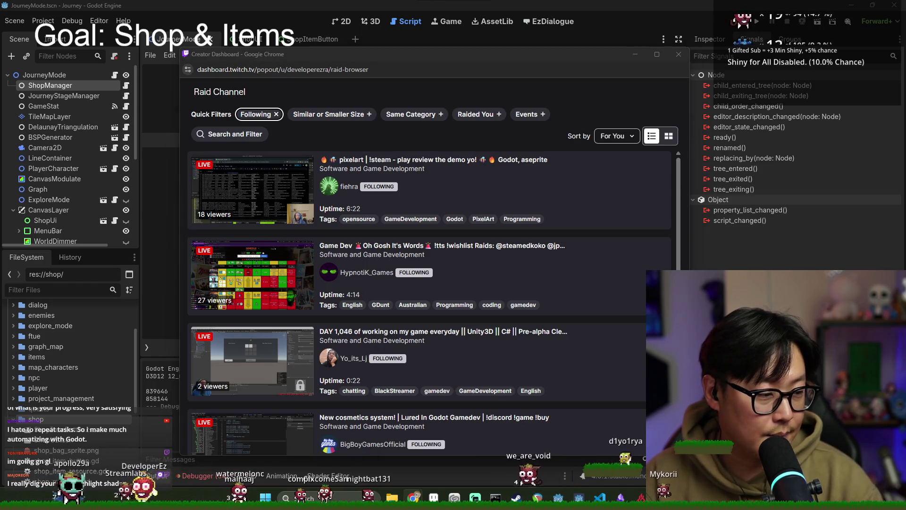